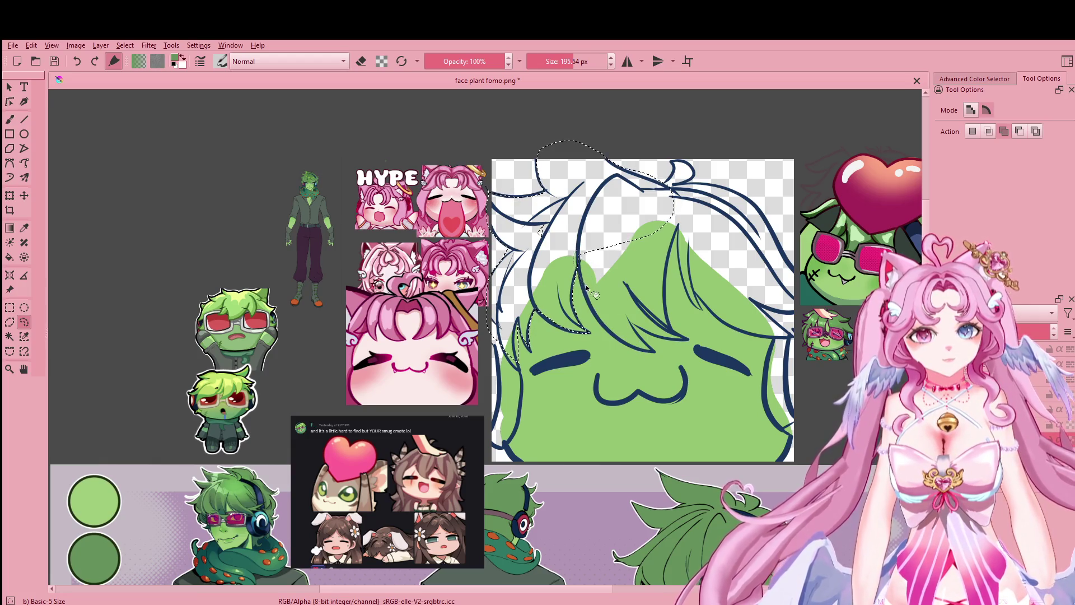
# Step: Lasso the hair region above the green face along the navy strands to the canvas edge
pyautogui.moveTo(651, 287); pyautogui.dragTo(490, 304)
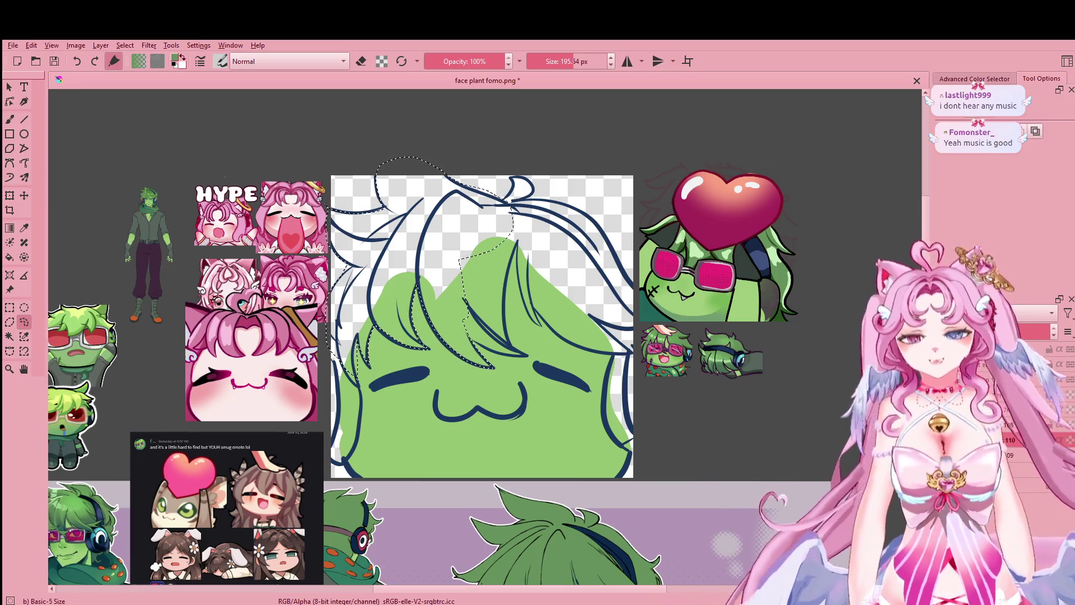
pyautogui.moveTo(507, 352); pyautogui.dragTo(495, 408)
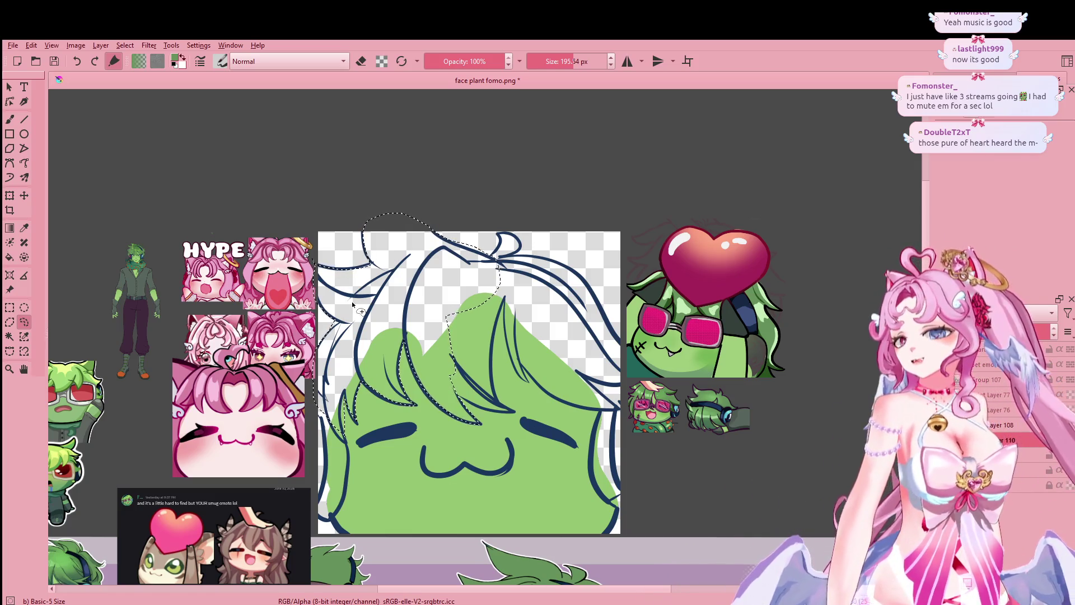
pyautogui.scroll(1, 352, 304)
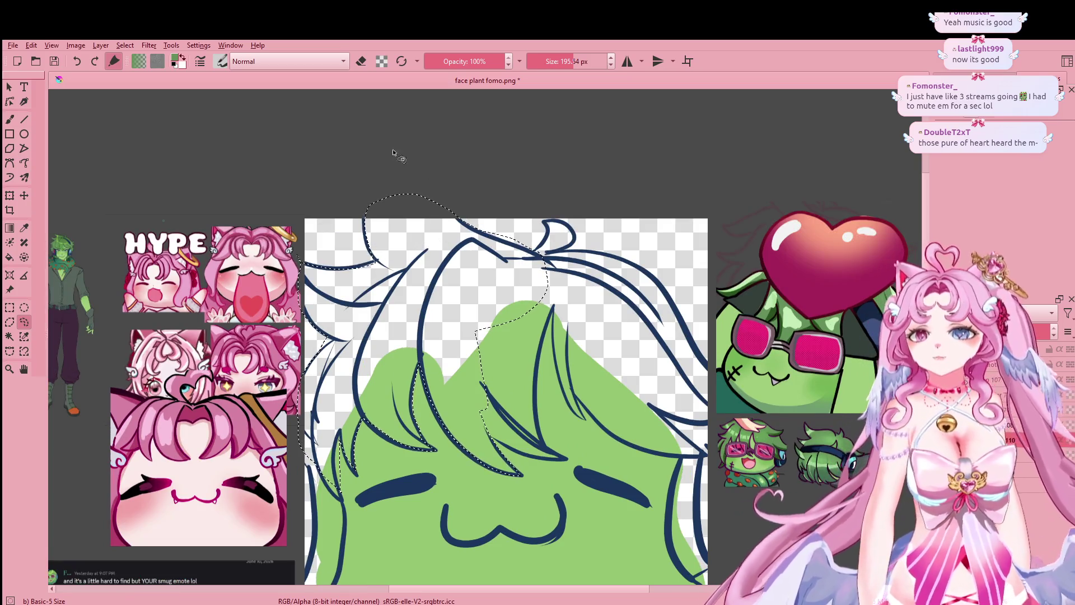
pyautogui.moveTo(487, 307); pyautogui.dragTo(468, 353)
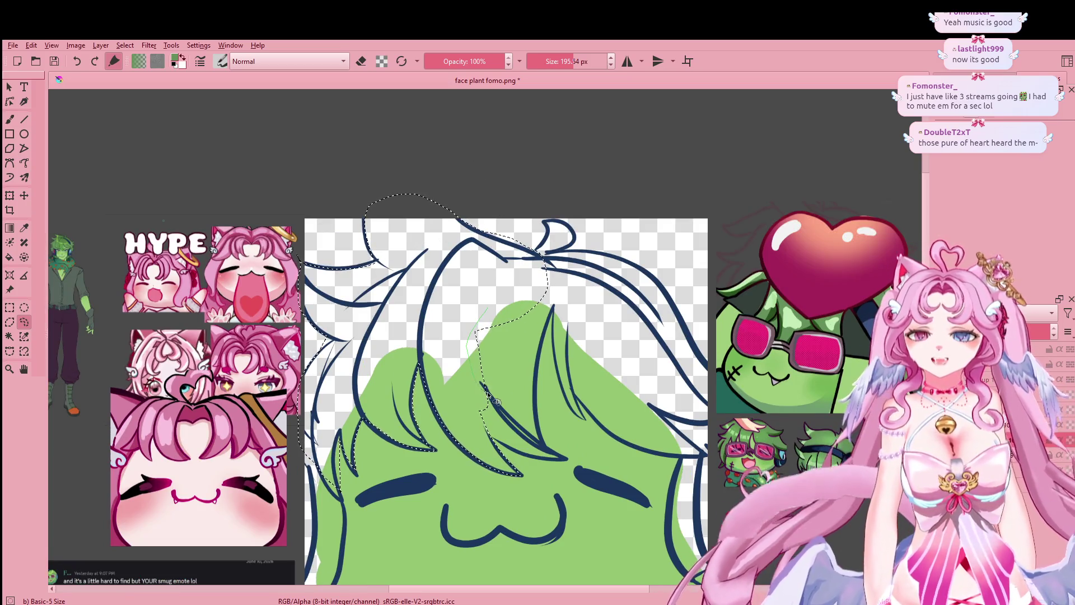
pyautogui.moveTo(496, 401)
pyautogui.mouseDown()
pyautogui.moveTo(551, 450)
pyautogui.moveTo(557, 305)
pyautogui.mouseUp()
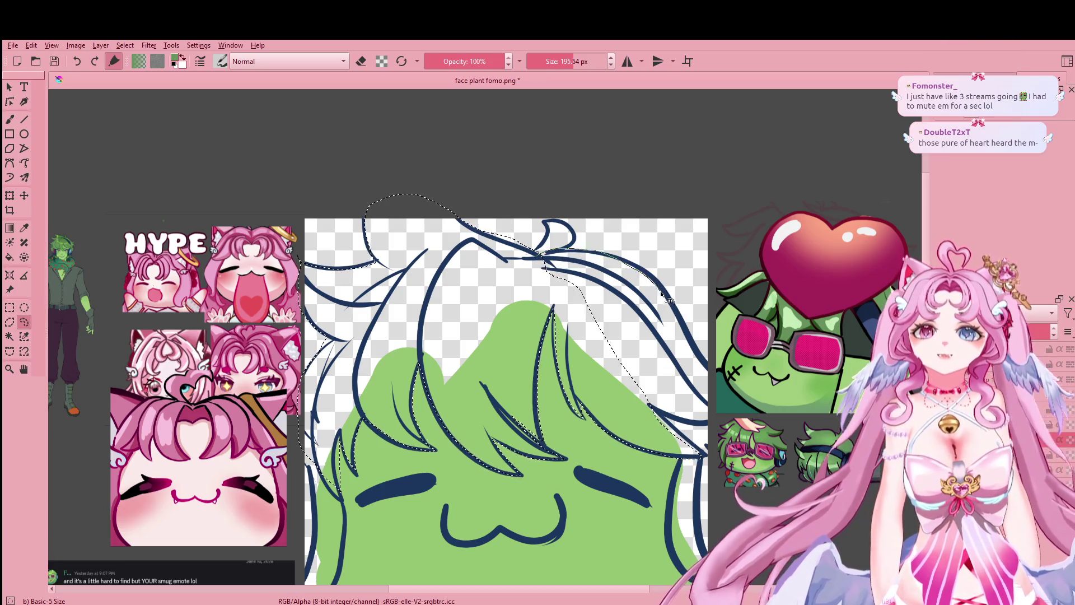
pyautogui.moveTo(715, 381); pyautogui.dragTo(651, 293)
pyautogui.moveTo(592, 270); pyautogui.dragTo(643, 405)
pyautogui.moveTo(534, 268); pyautogui.dragTo(655, 411)
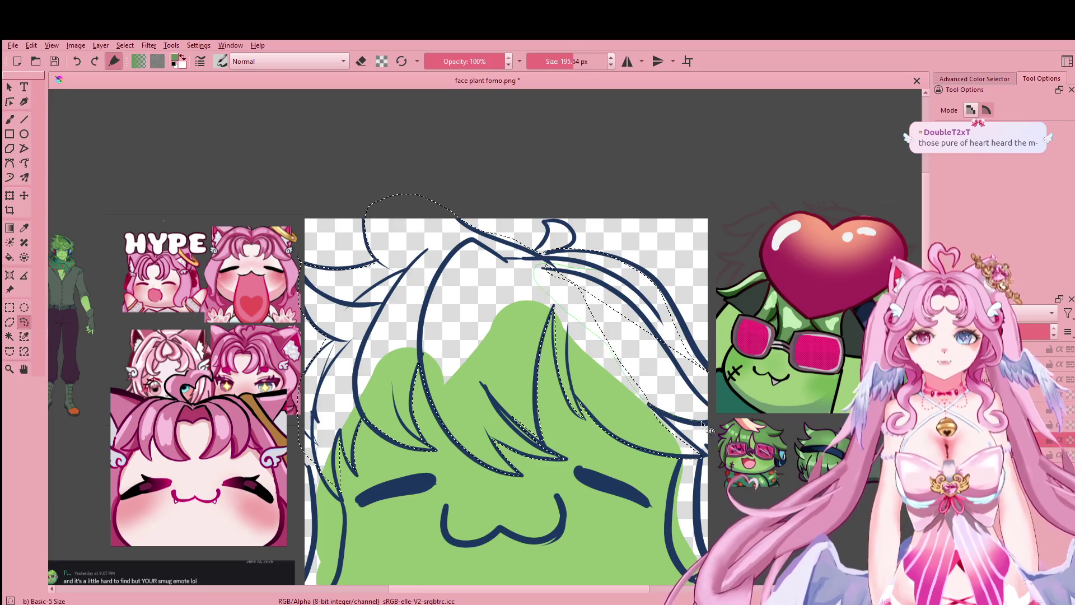
pyautogui.moveTo(655, 411)
pyautogui.mouseDown()
pyautogui.moveTo(722, 381)
pyautogui.moveTo(553, 256)
pyautogui.mouseUp()
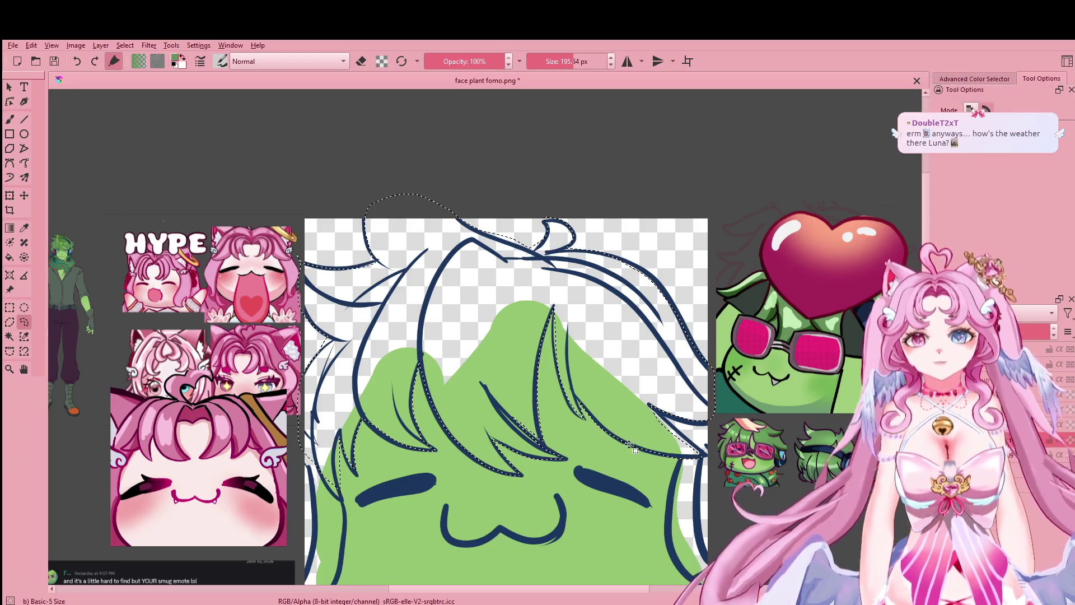
# Step: Refine the hair selection outline with an extra freehand stroke
pyautogui.scroll(-5, 582, 224)
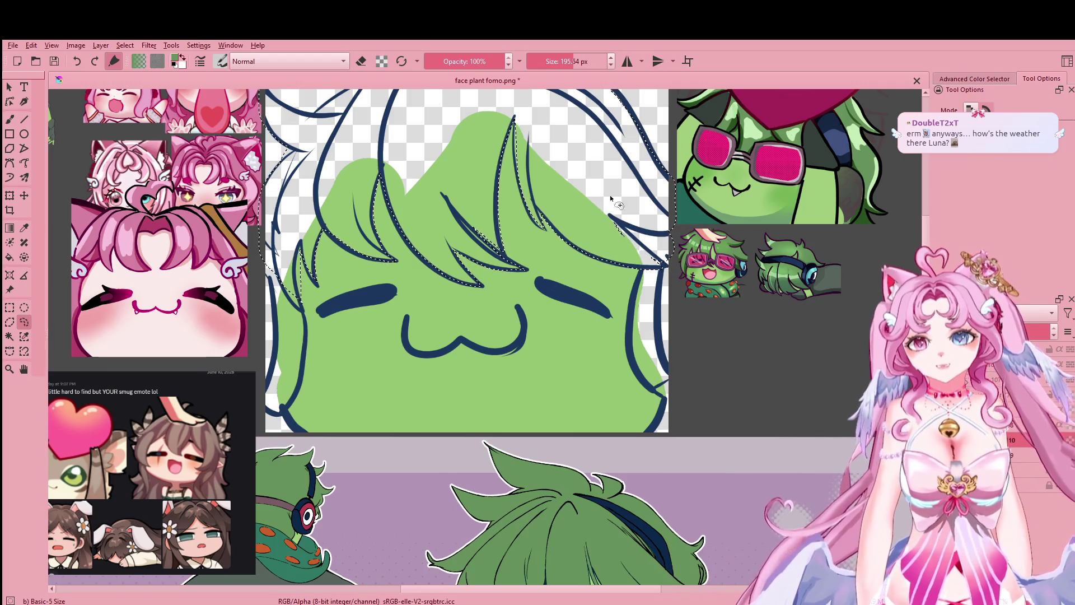
pyautogui.moveTo(246, 260); pyautogui.dragTo(289, 216)
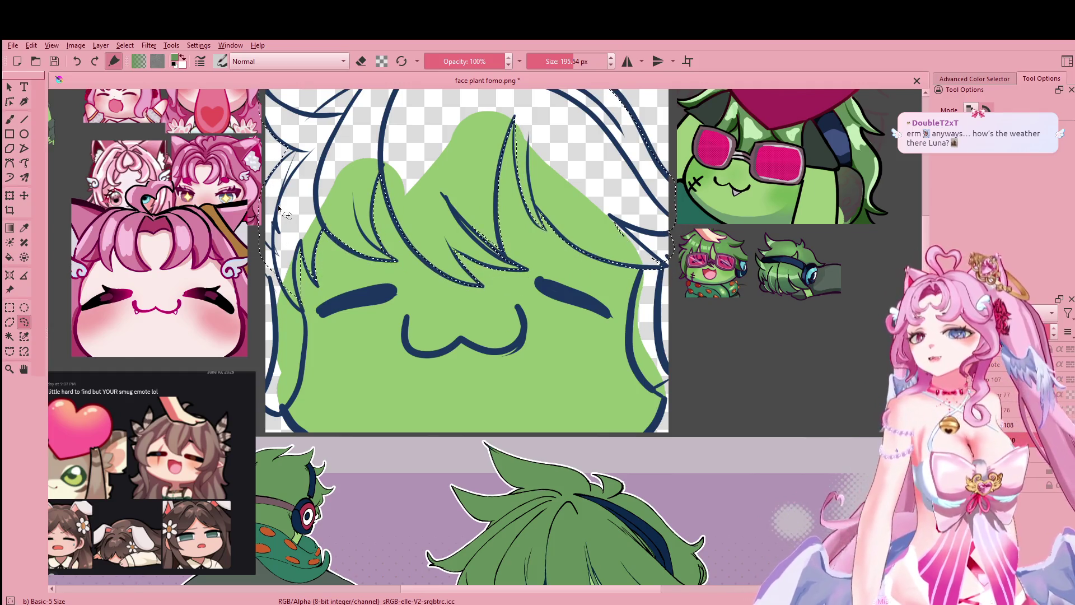
pyautogui.scroll(2, 297, 189)
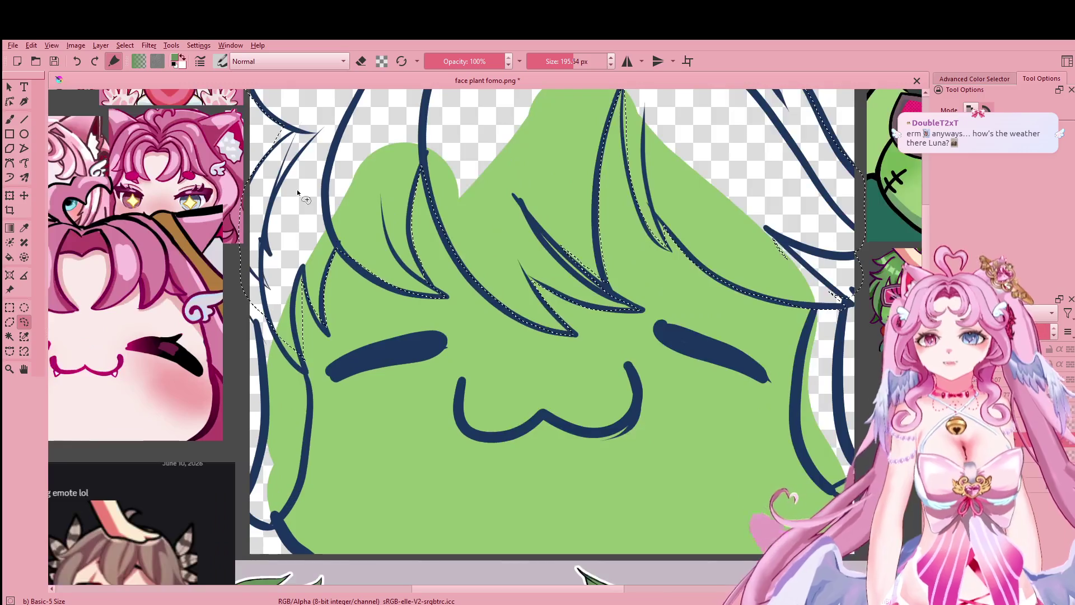
pyautogui.scroll(-2, 313, 213)
pyautogui.scroll(1, 332, 258)
pyautogui.scroll(-1, 322, 302)
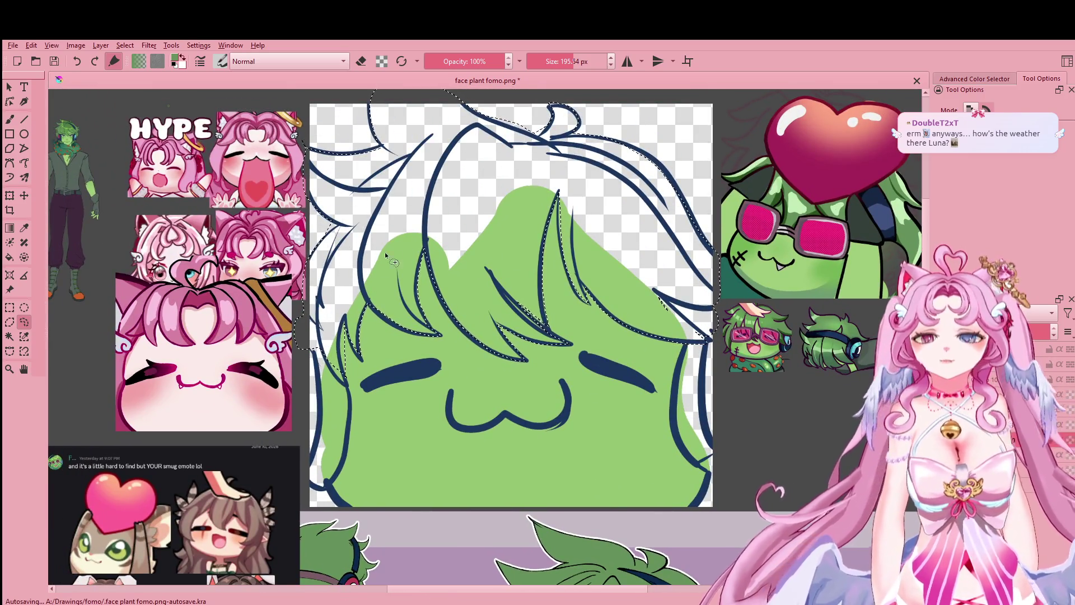
pyautogui.scroll(1, 437, 264)
pyautogui.scroll(-1, 453, 246)
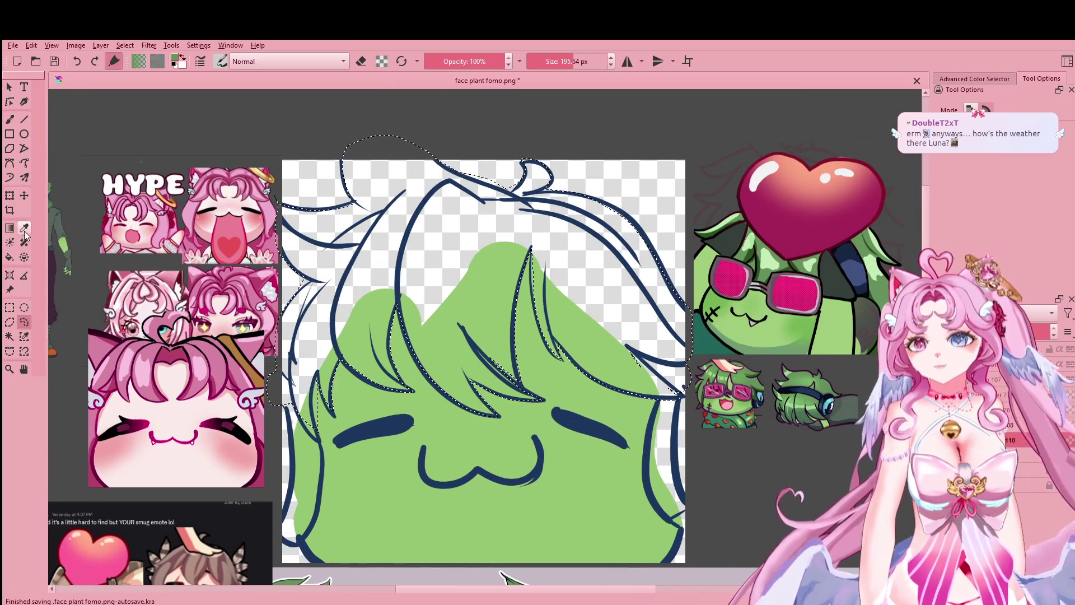
# Step: Sample the darker green from the reference emote and fill the selected hair with it
pyautogui.press('p')
pyautogui.click(815, 269)
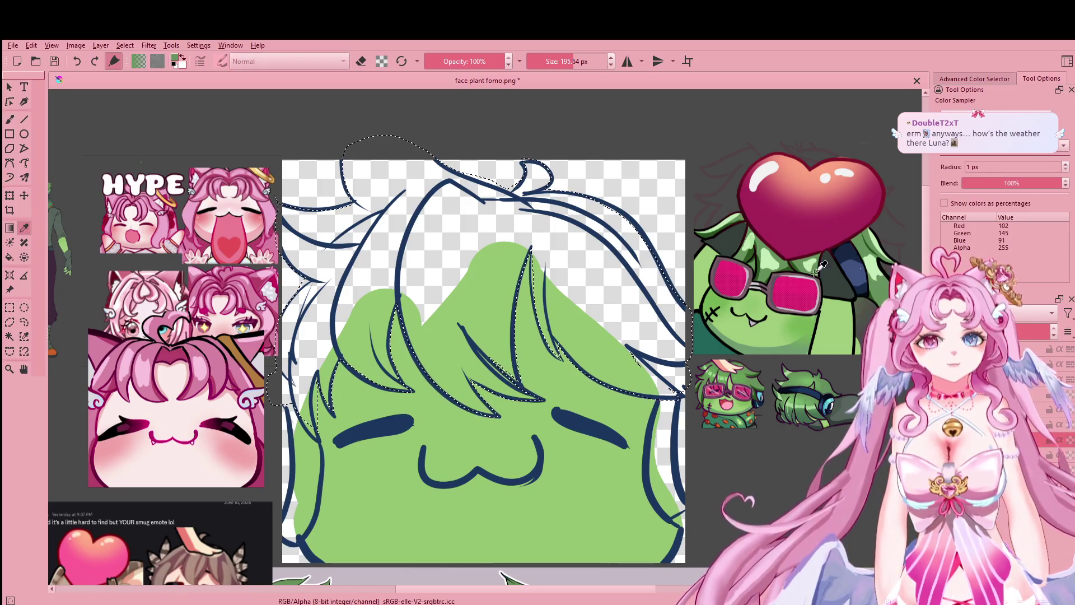
pyautogui.click(9, 119)
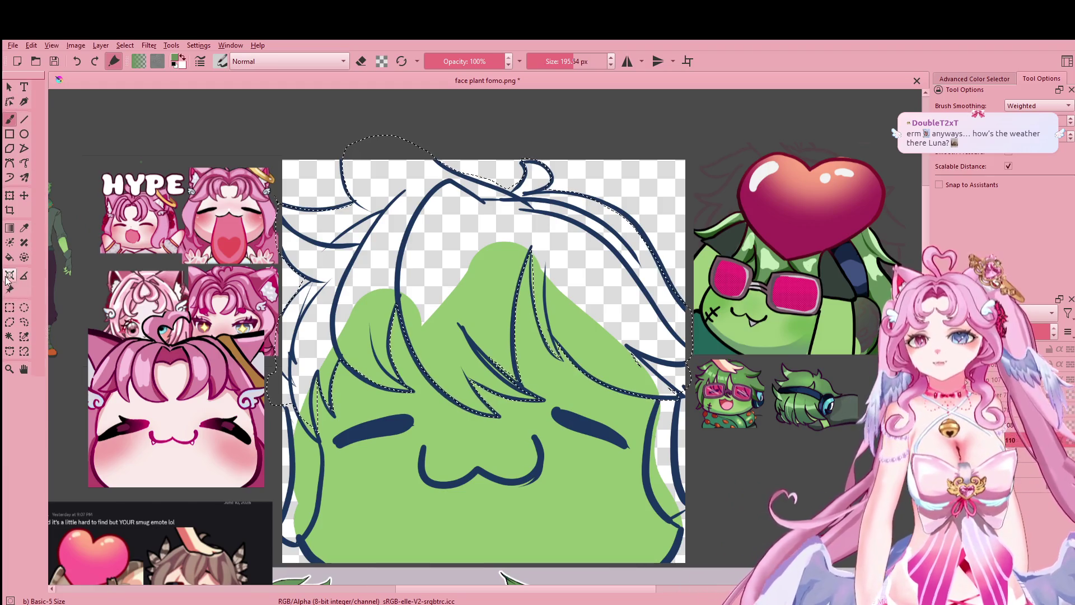
pyautogui.click(9, 257)
pyautogui.click(441, 227)
pyautogui.scroll(-1, 441, 228)
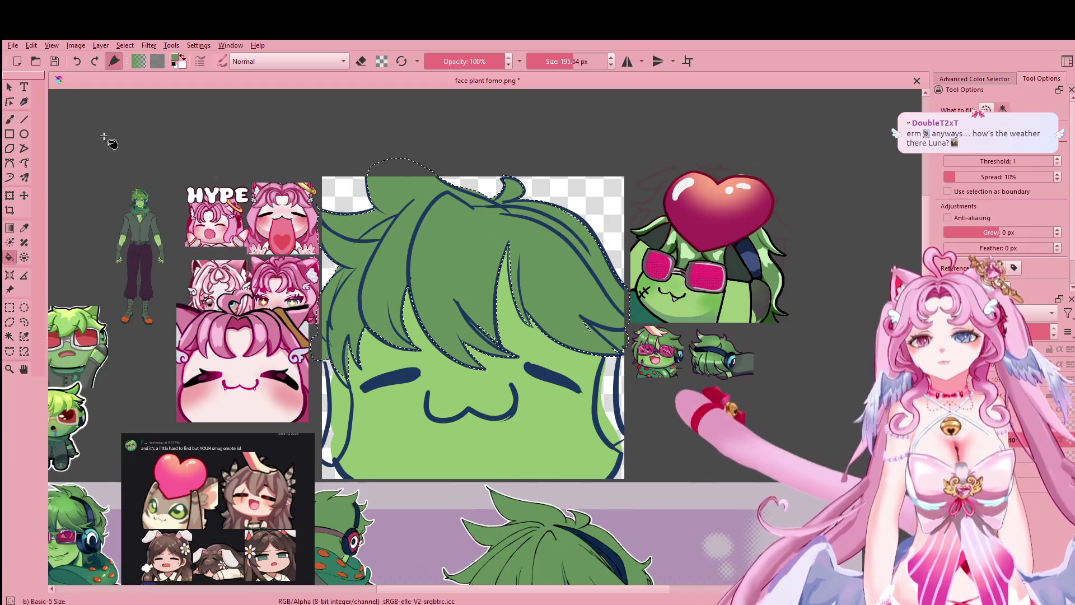
pyautogui.click(9, 119)
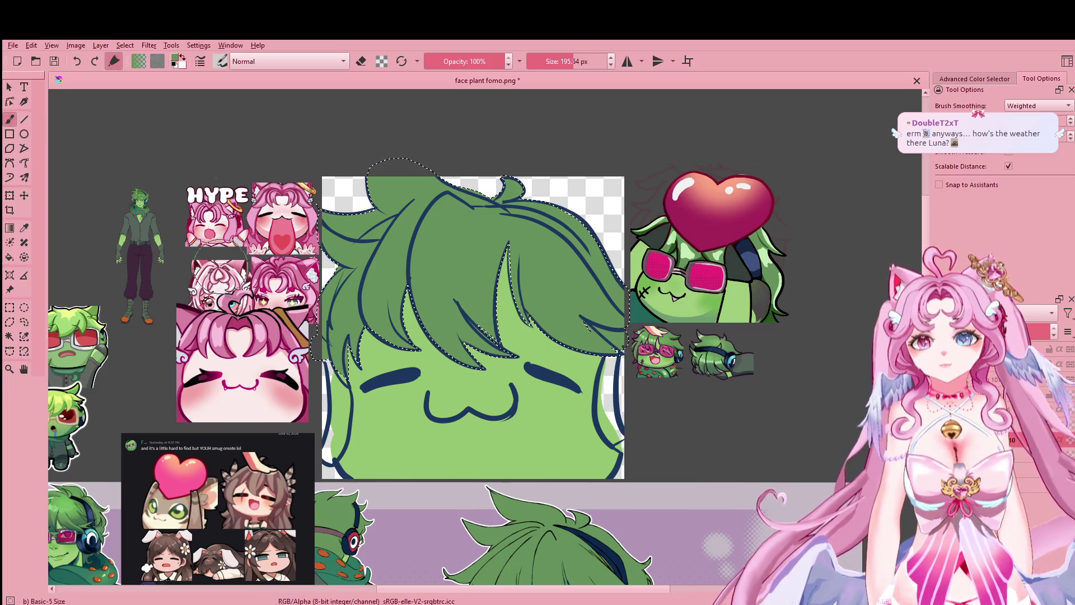
pyautogui.click(24, 322)
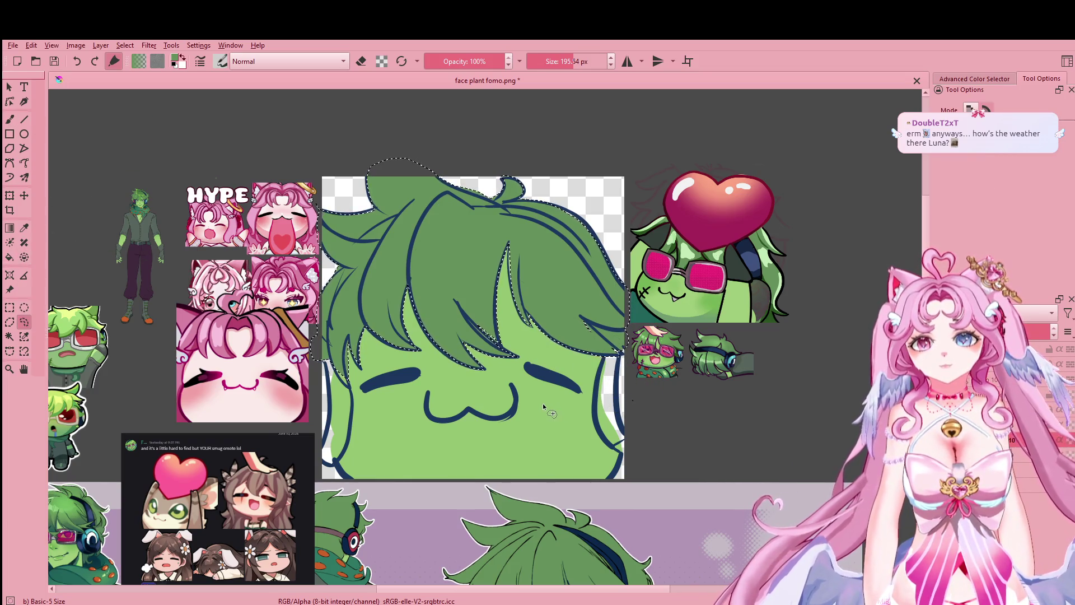
pyautogui.scroll(2, 622, 318)
# Step: Sample dark navy from the reference headphones, clear the hair selection and shrink the brush
pyautogui.moveTo(668, 405)
pyautogui.mouseDown()
pyautogui.moveTo(703, 218)
pyautogui.moveTo(697, 347)
pyautogui.mouseUp()
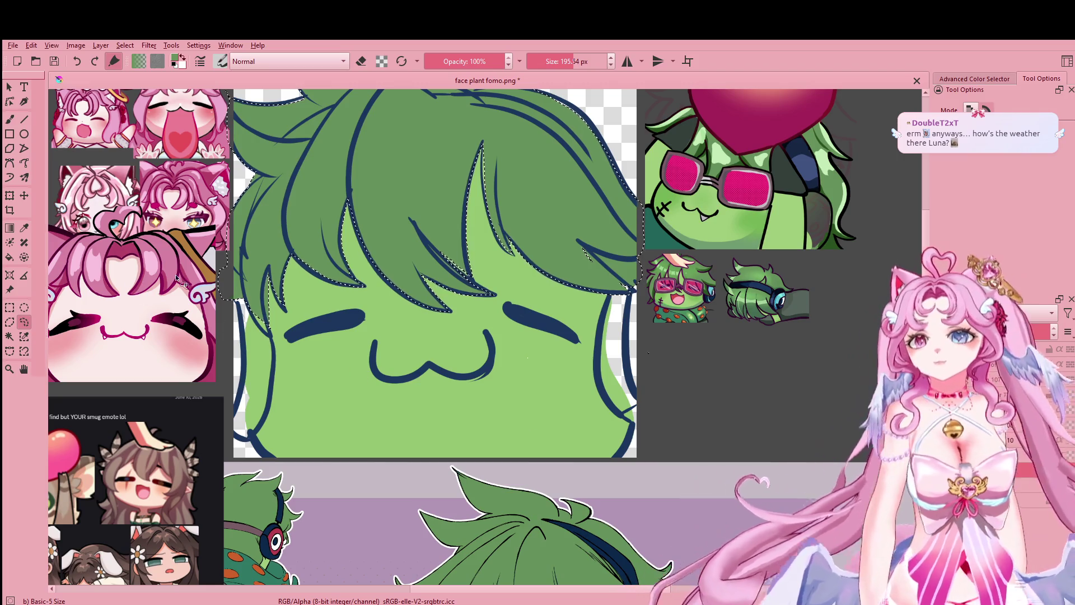
pyautogui.click(24, 228)
pyautogui.click(800, 145)
pyautogui.press('b')
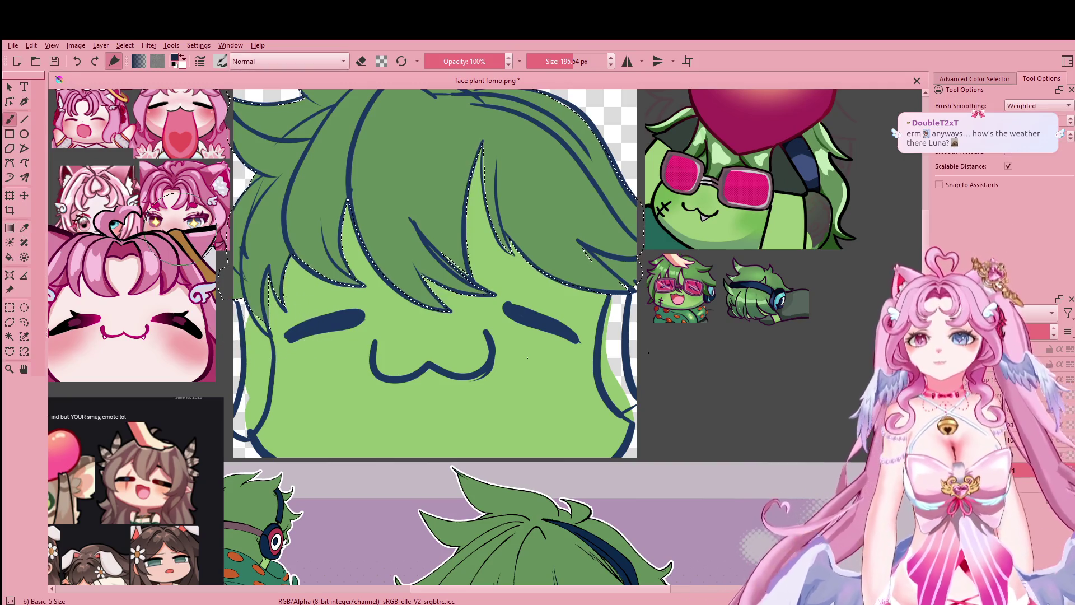
pyautogui.press('[')
pyautogui.press('[')
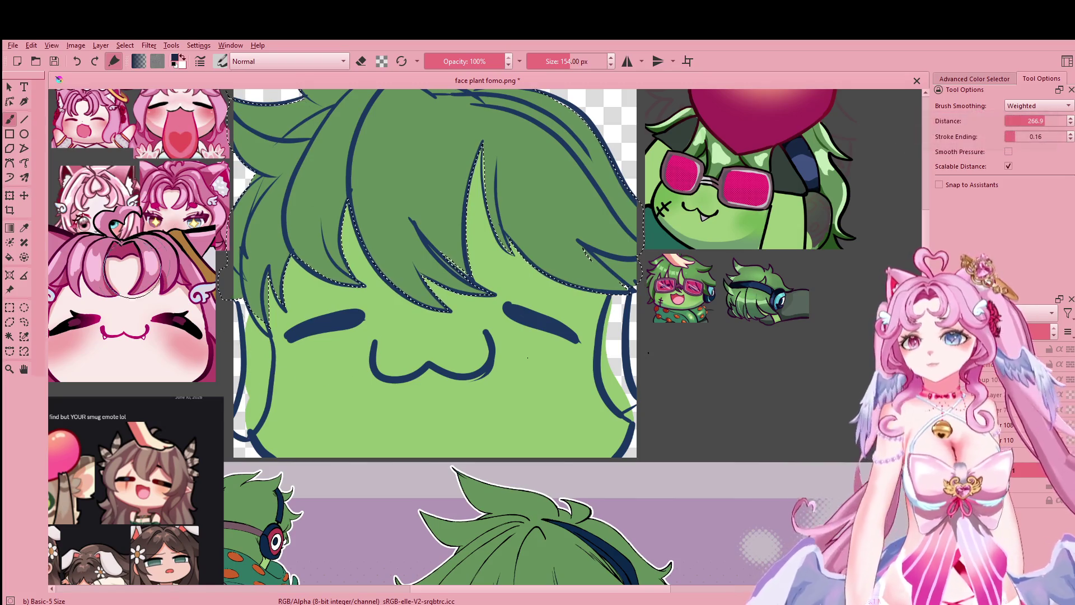
pyautogui.click(24, 321)
pyautogui.click(465, 380)
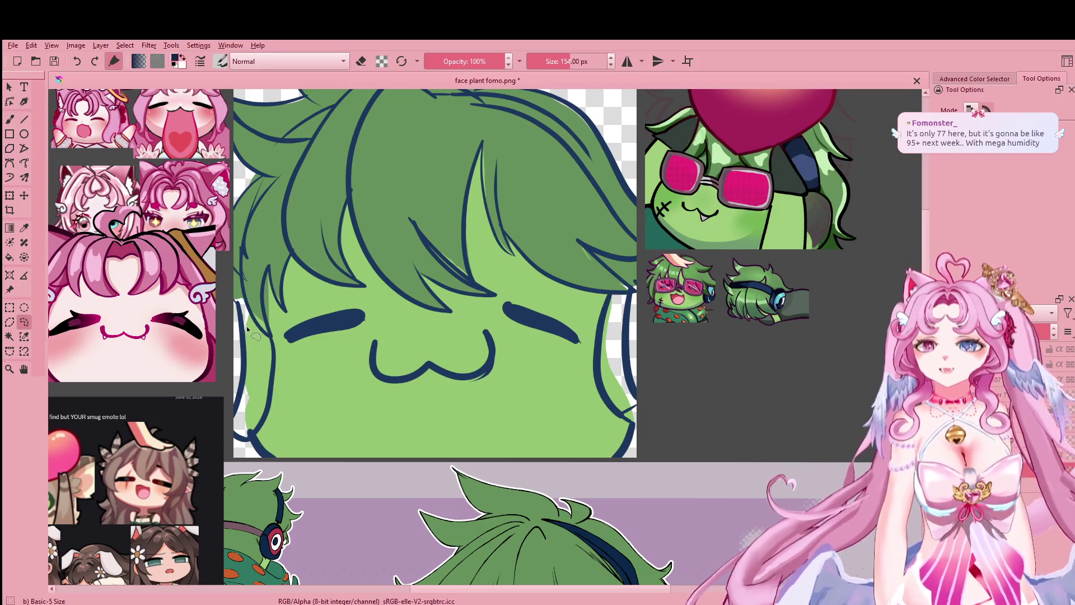
pyautogui.press('b')
pyautogui.press('[')
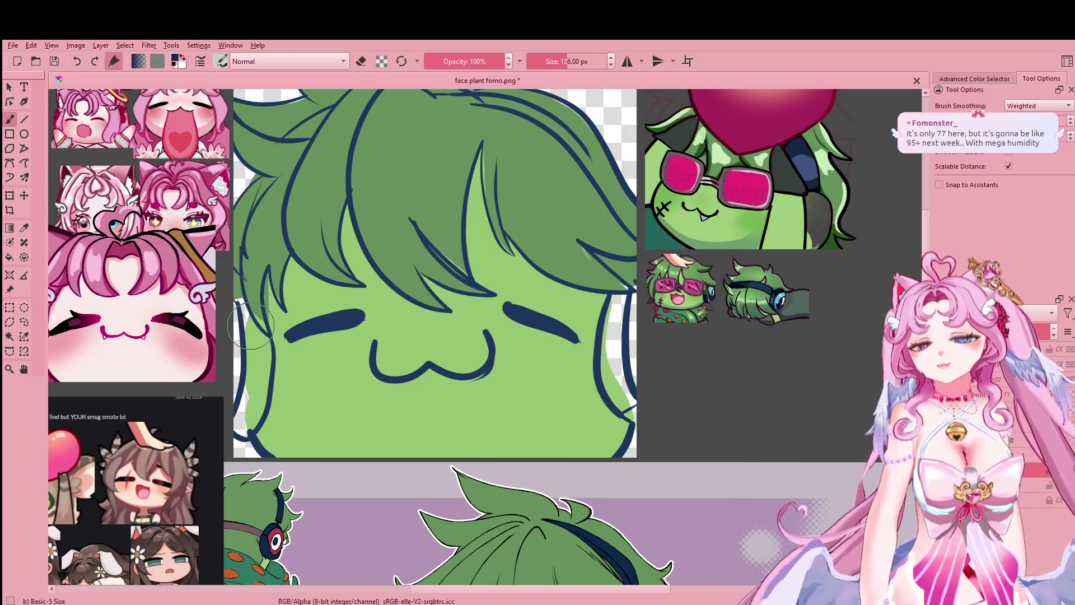
pyautogui.press('[')
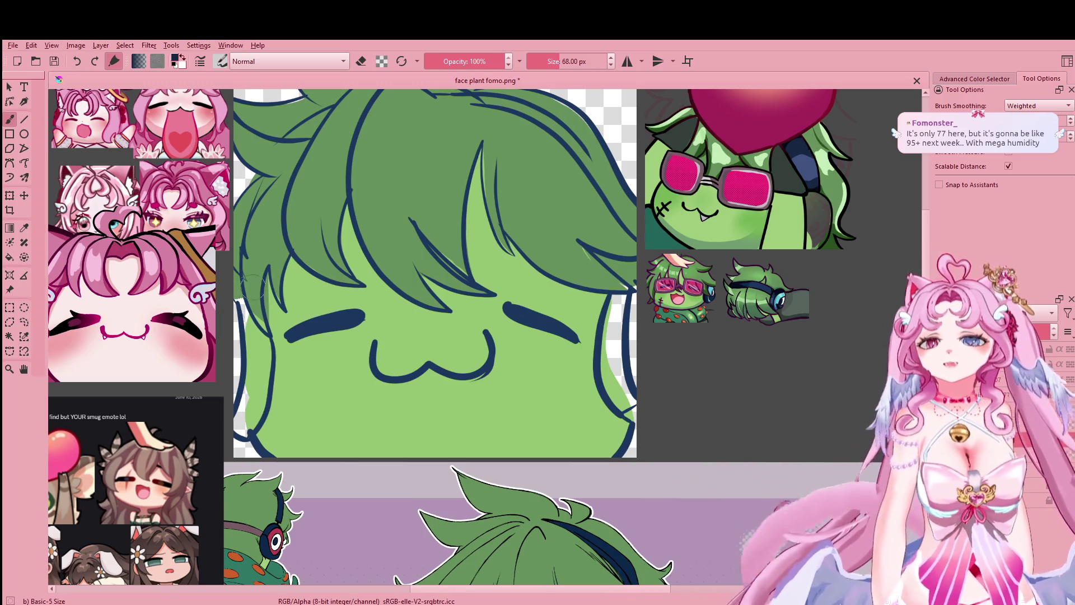
# Step: Paint thick navy headphone bands down the left and right sides of the face at 30 px
pyautogui.moveTo(238, 286); pyautogui.dragTo(253, 354)
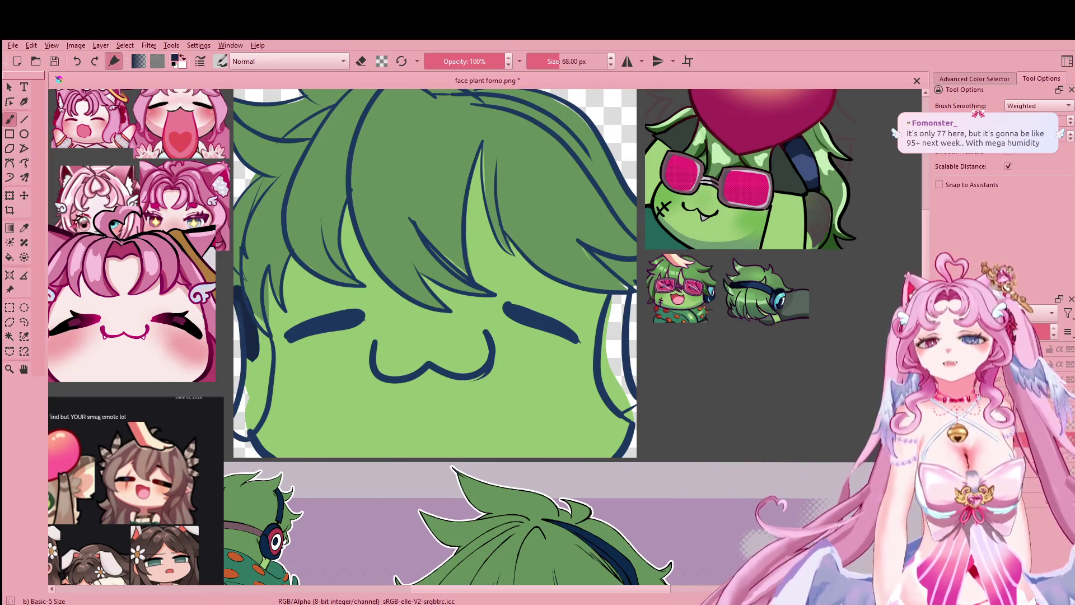
pyautogui.hotkey('ctrl', 'z')
pyautogui.press('[')
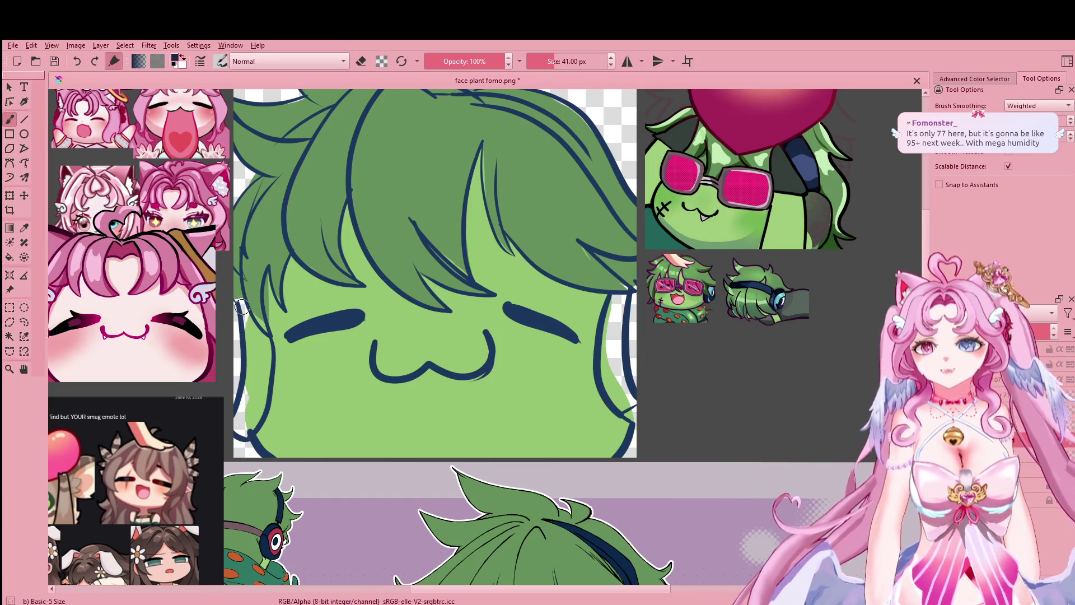
pyautogui.press('[')
pyautogui.moveTo(241, 307); pyautogui.dragTo(240, 302)
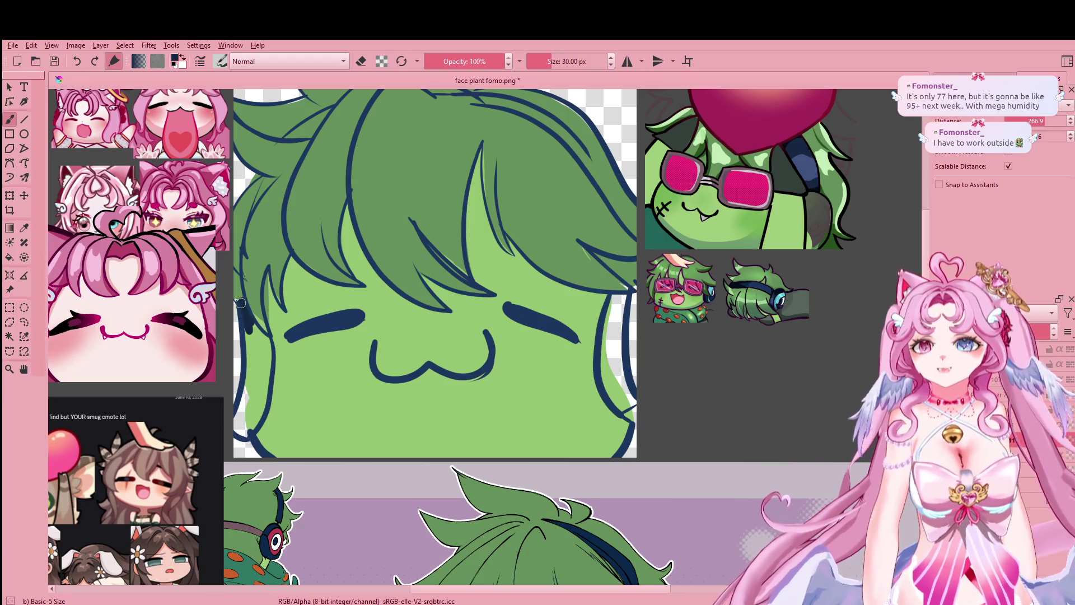
pyautogui.moveTo(242, 319)
pyautogui.mouseDown()
pyautogui.moveTo(242, 407)
pyautogui.moveTo(253, 416)
pyautogui.mouseUp()
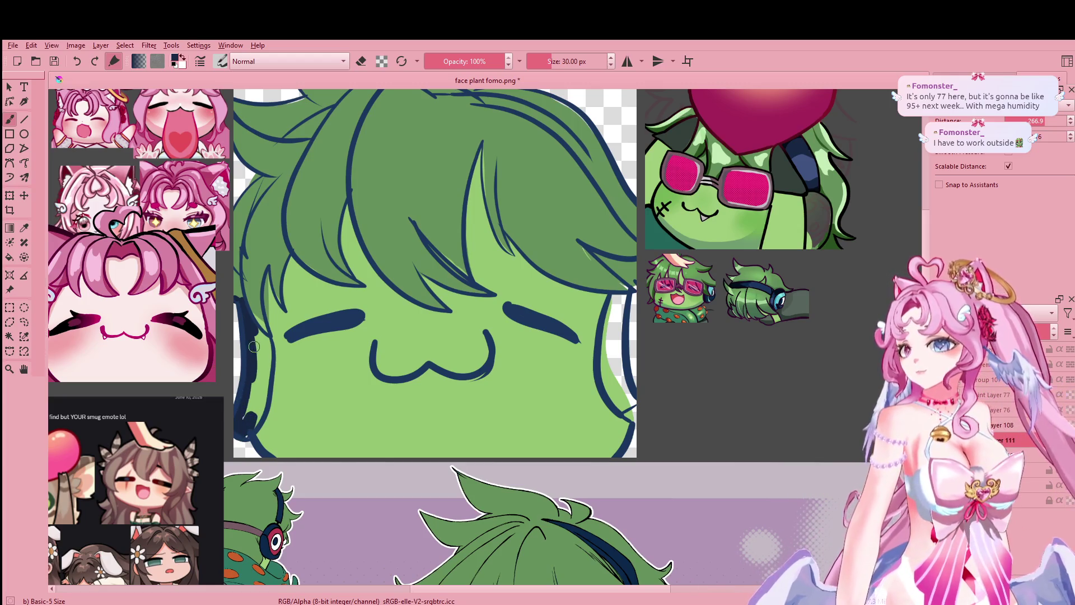
pyautogui.moveTo(266, 339); pyautogui.dragTo(259, 416)
pyautogui.moveTo(249, 348); pyautogui.dragTo(249, 415)
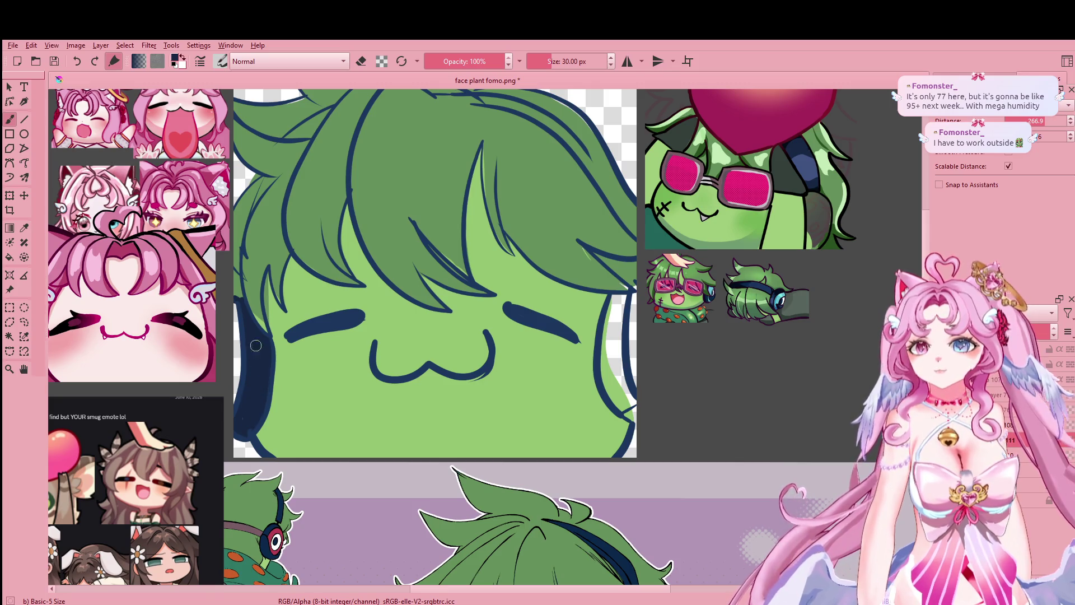
pyautogui.moveTo(613, 307); pyautogui.dragTo(605, 397)
pyautogui.moveTo(609, 342)
pyautogui.mouseDown()
pyautogui.moveTo(621, 410)
pyautogui.moveTo(609, 352)
pyautogui.moveTo(623, 380)
pyautogui.moveTo(618, 318)
pyautogui.mouseUp()
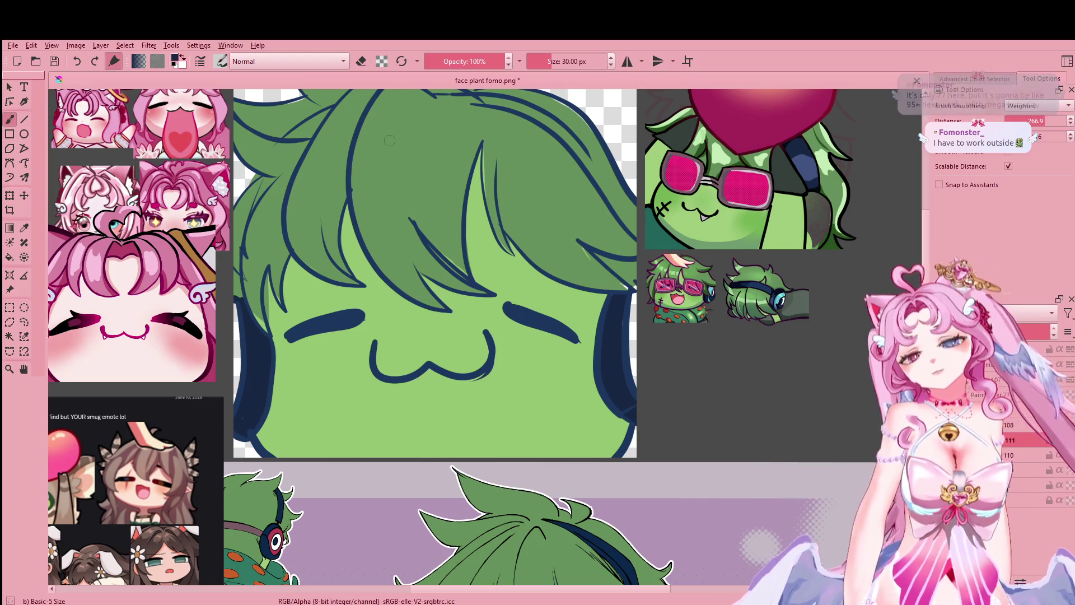
# Step: Sample the reference headphone red and paint a red rim on the left headphone
pyautogui.scroll(-2, 460, 363)
pyautogui.scroll(1, 426, 324)
pyautogui.scroll(-2, 426, 324)
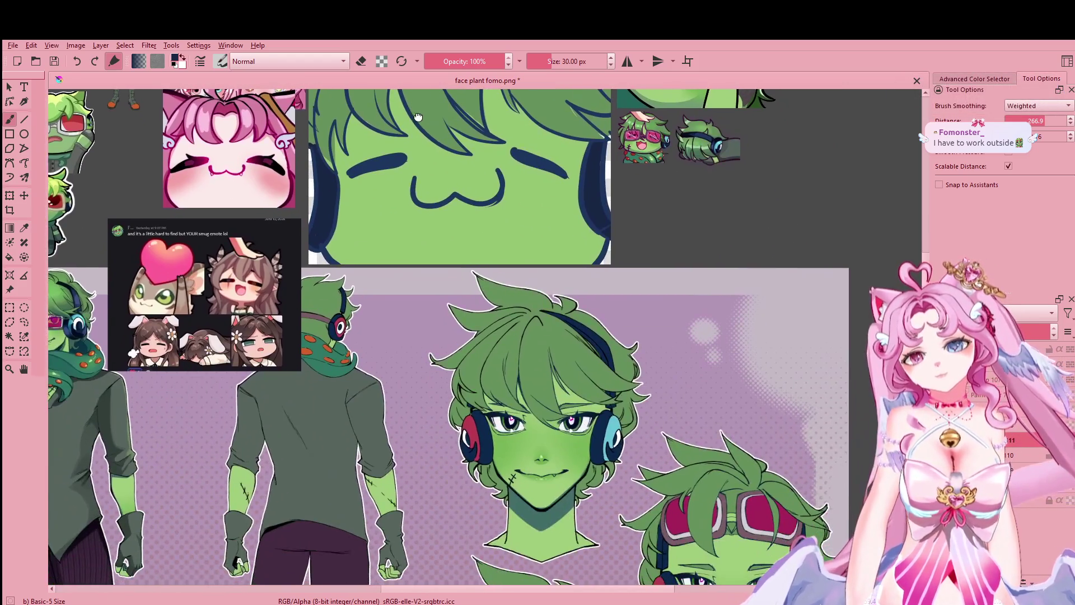
pyautogui.scroll(2, 426, 324)
pyautogui.scroll(1, 455, 302)
pyautogui.scroll(-3, 455, 302)
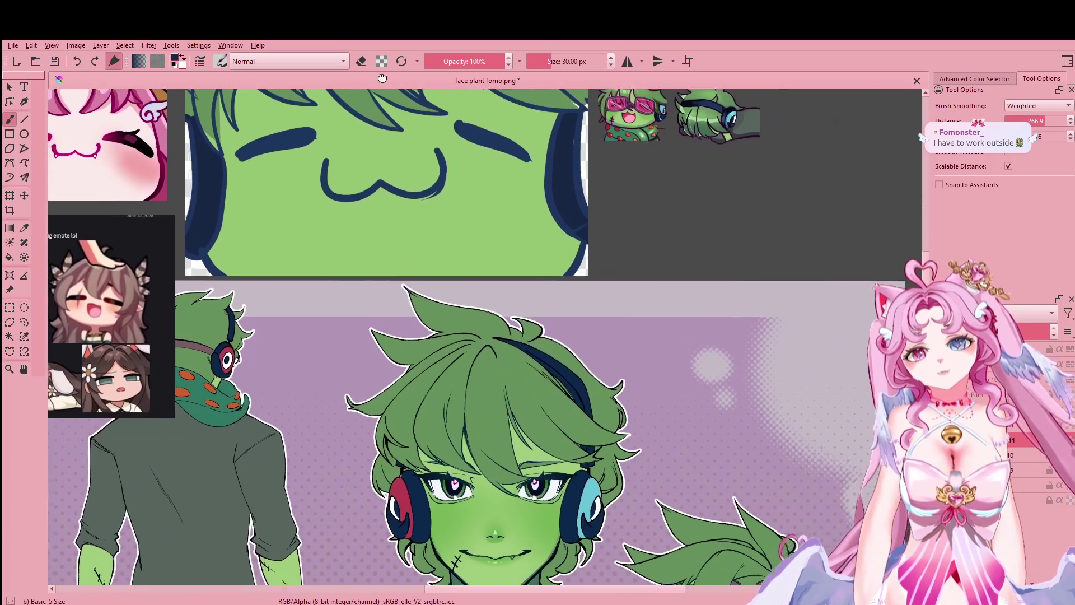
pyautogui.scroll(3, 412, 304)
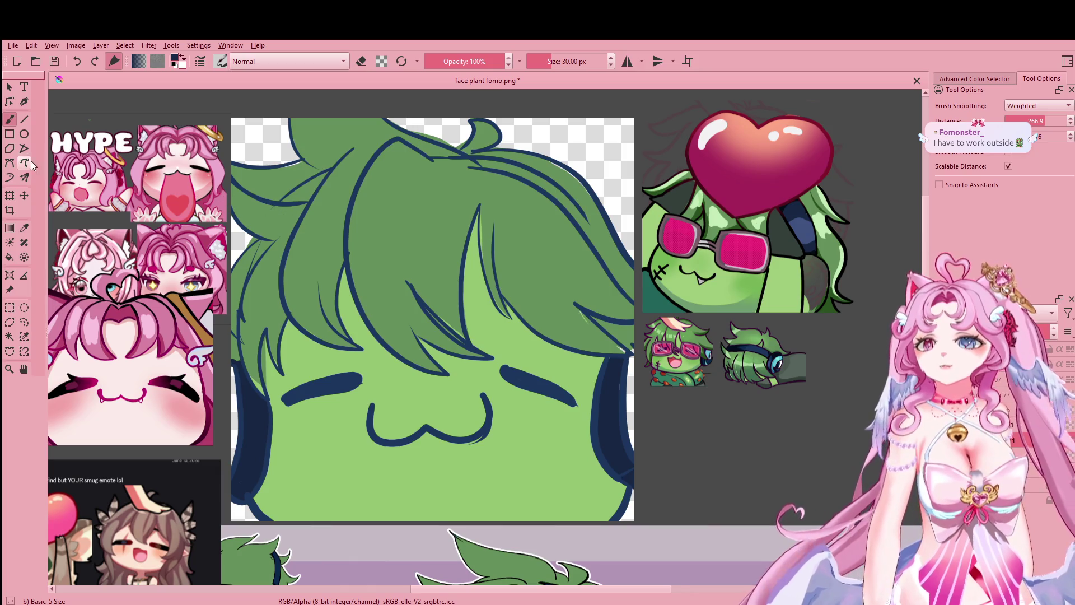
pyautogui.scroll(-3, 550, 197)
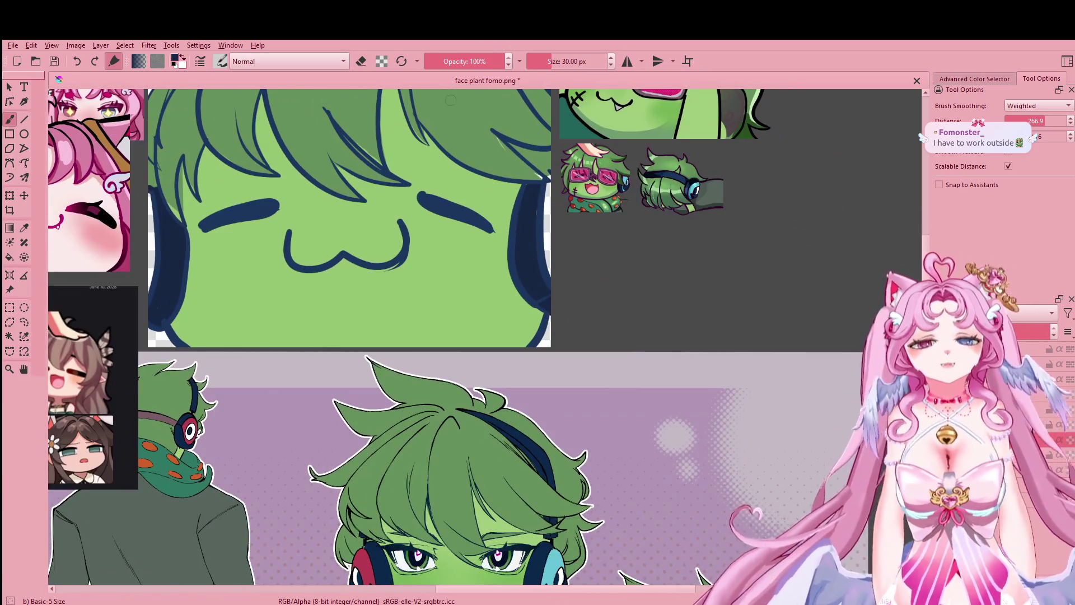
pyautogui.scroll(-1, 739, 164)
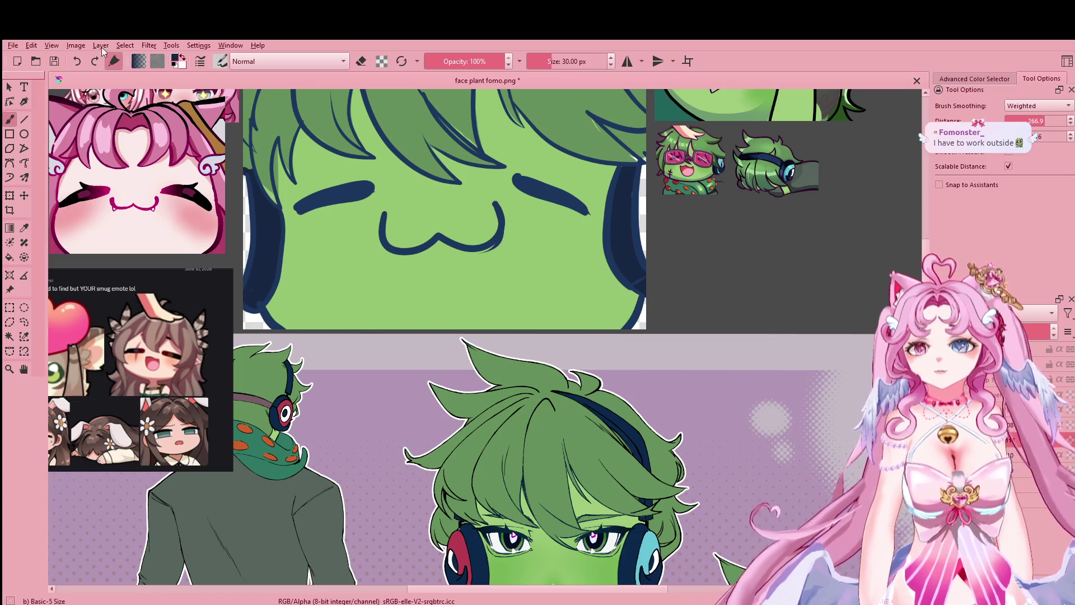
pyautogui.click(24, 228)
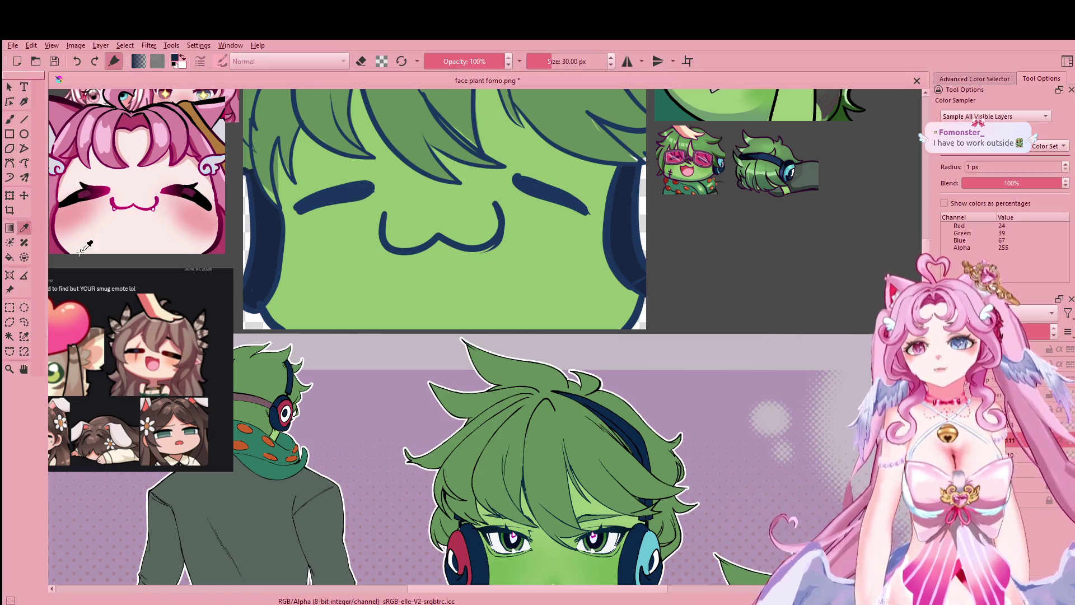
pyautogui.click(458, 538)
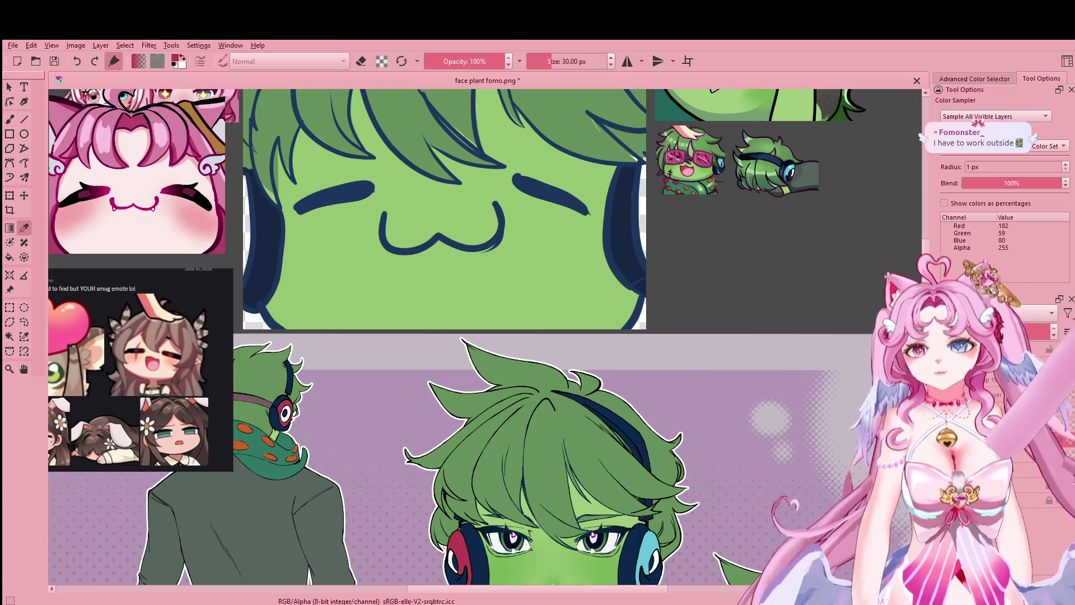
pyautogui.click(9, 119)
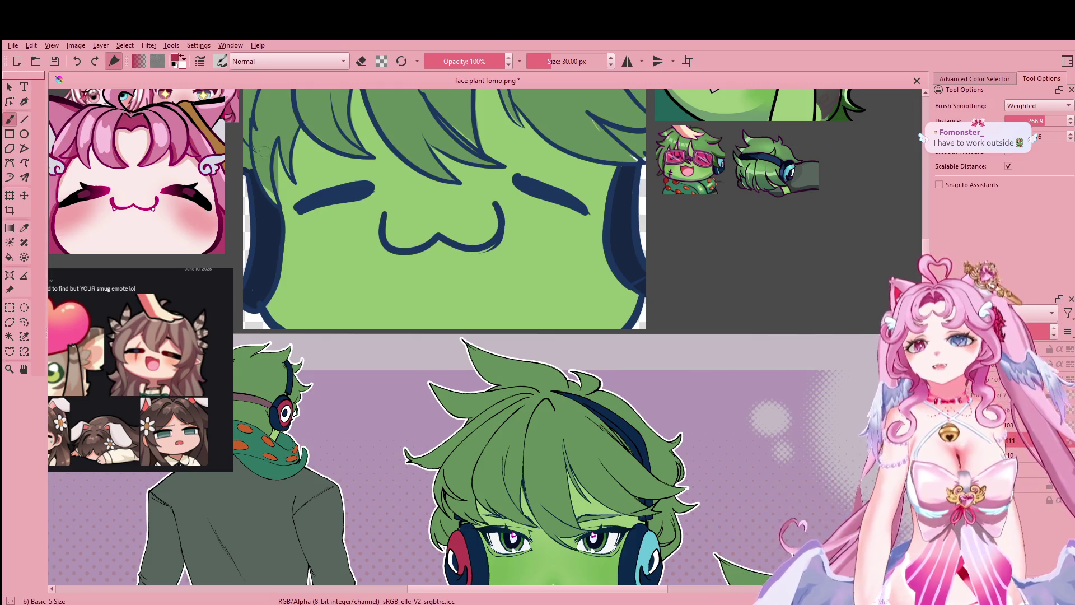
pyautogui.moveTo(315, 182); pyautogui.dragTo(373, 227)
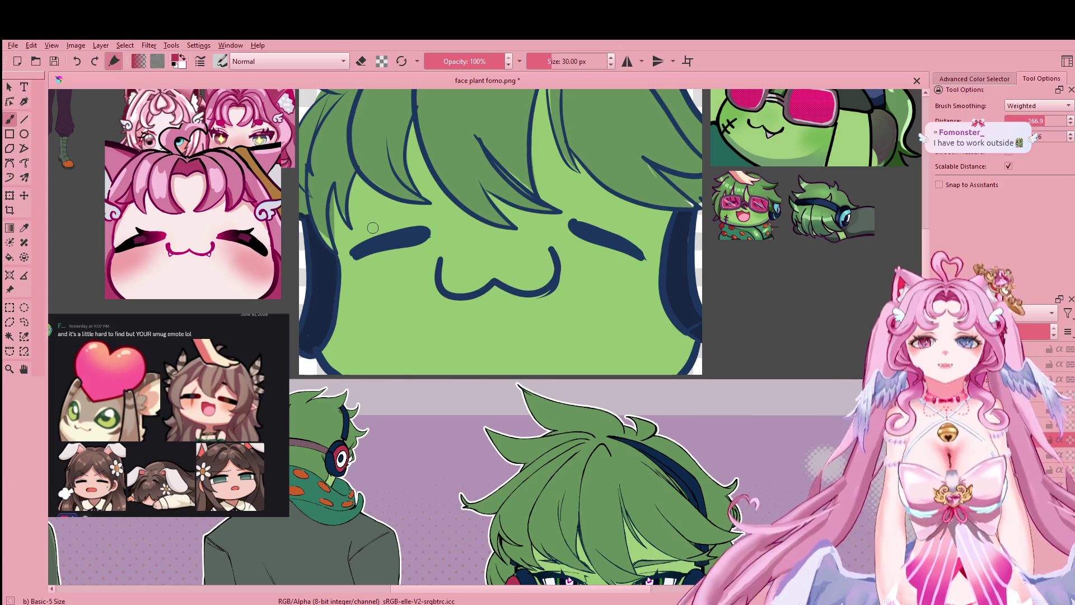
pyautogui.moveTo(296, 227); pyautogui.dragTo(300, 227)
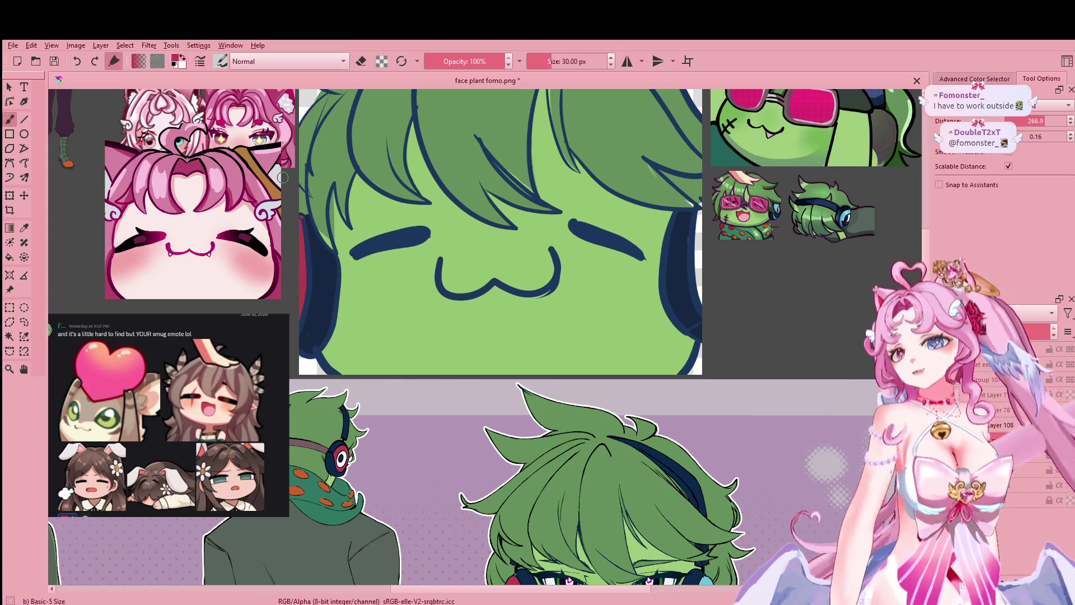
# Step: Sample the headphone teal and paint a teal rim down the right headphone
pyautogui.click(23, 230)
pyautogui.scroll(-1, 595, 392)
pyautogui.click(661, 525)
pyautogui.press('b')
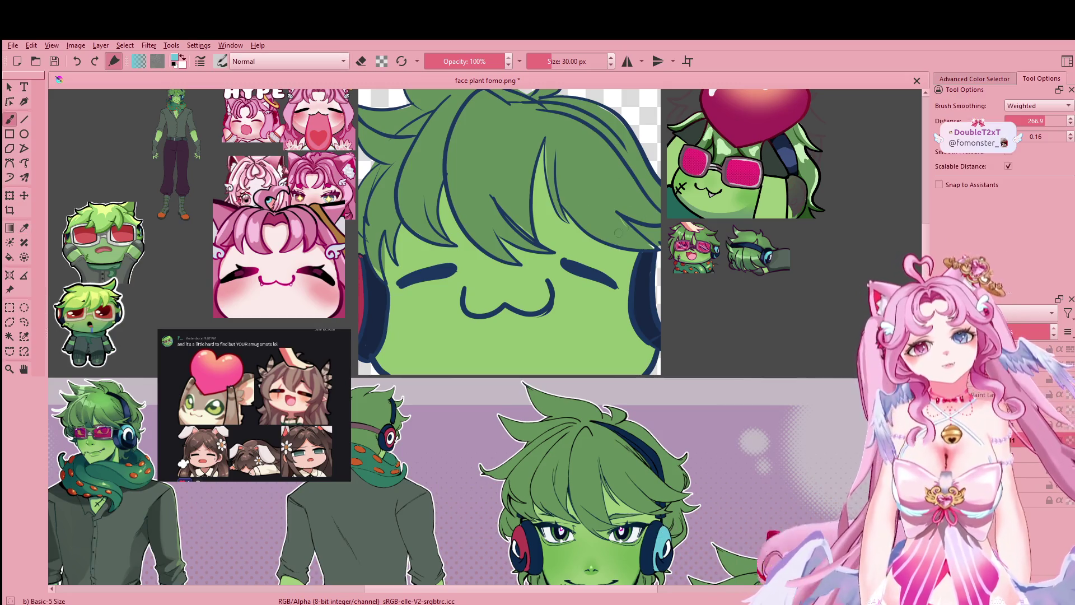
pyautogui.moveTo(658, 253); pyautogui.dragTo(661, 326)
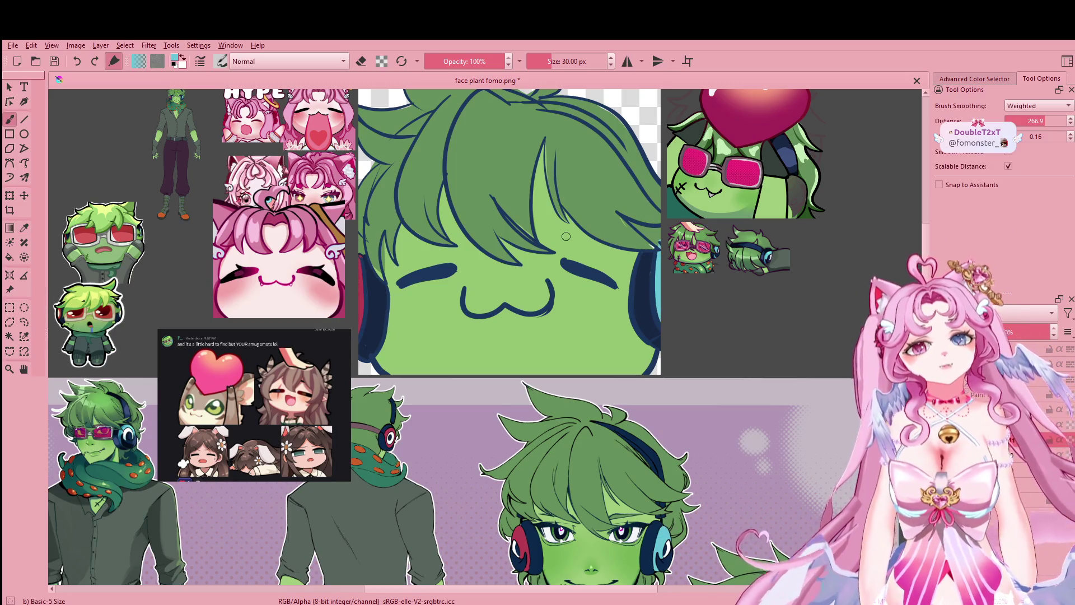
pyautogui.scroll(-1, 566, 236)
pyautogui.scroll(1, 609, 351)
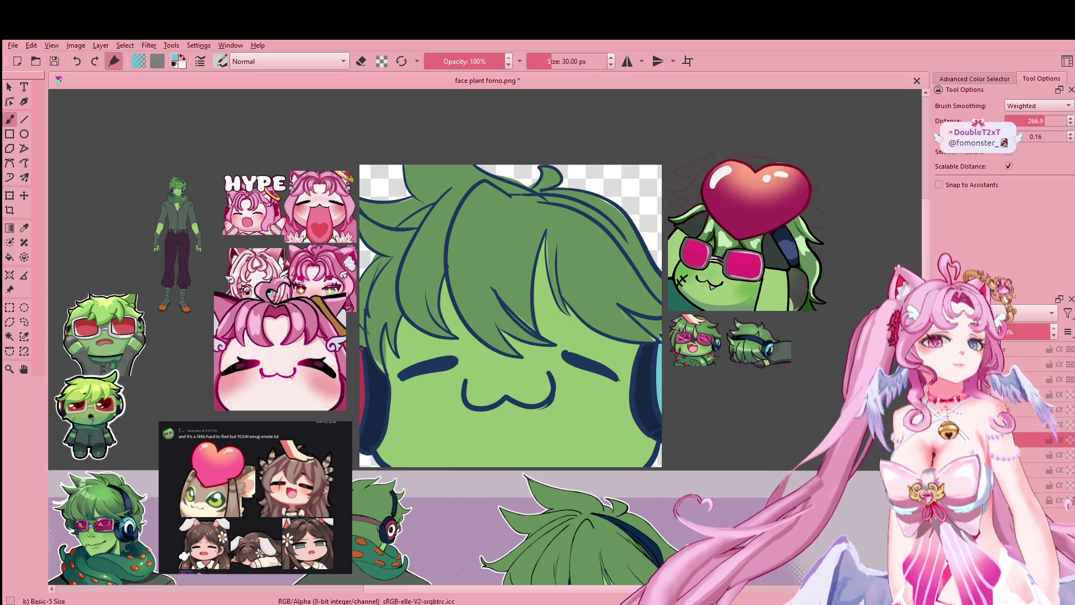
# Step: Sample dark navy and draw the headband line across the hair to the right headphone
pyautogui.click(25, 228)
pyautogui.click(652, 541)
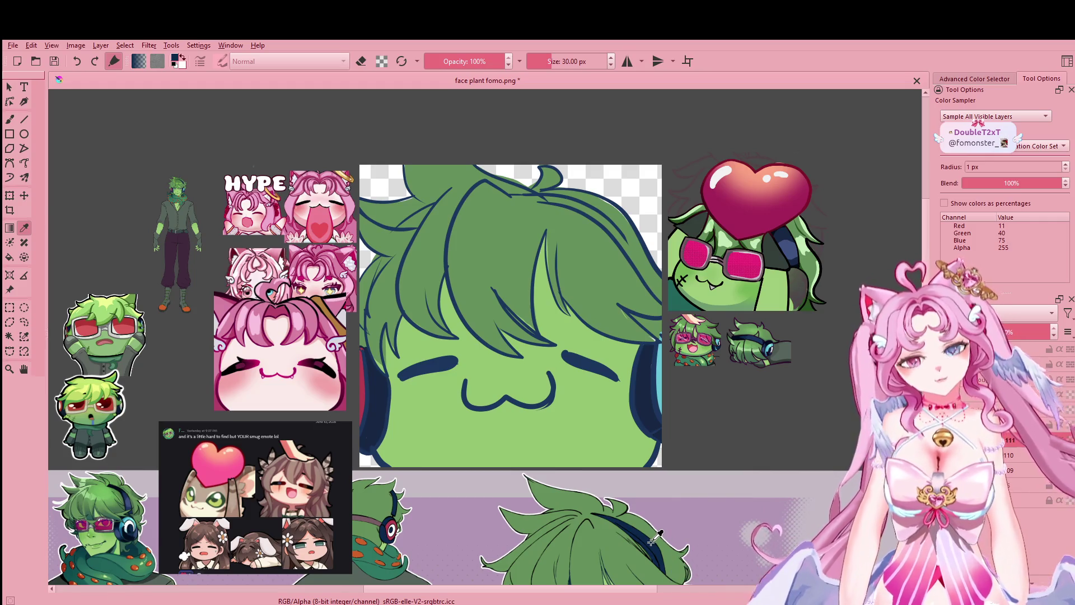
pyautogui.press('b')
pyautogui.moveTo(541, 198); pyautogui.dragTo(594, 216)
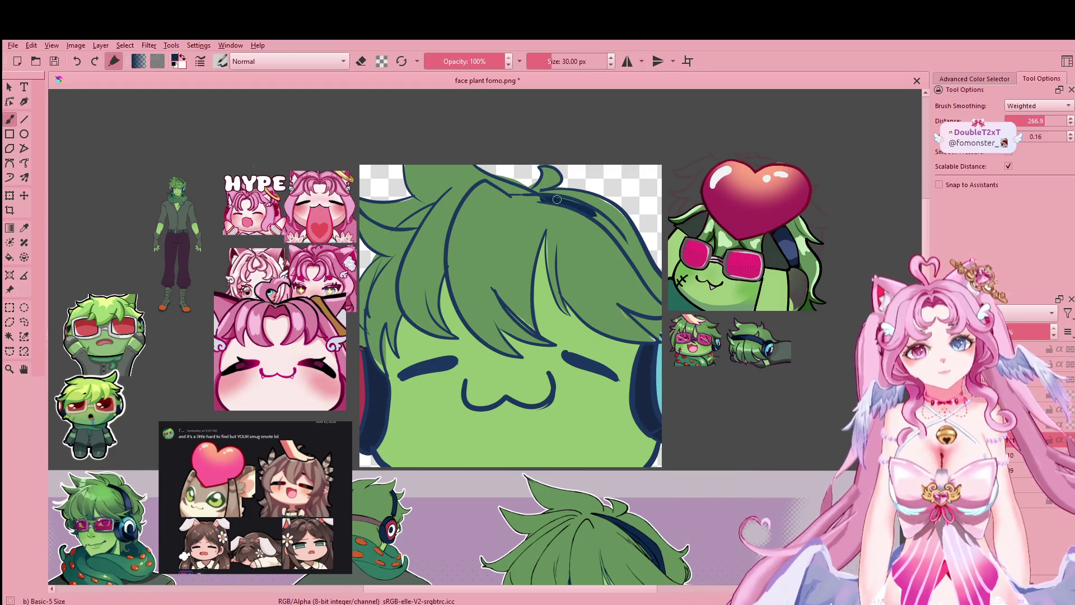
pyautogui.moveTo(509, 197); pyautogui.dragTo(532, 198)
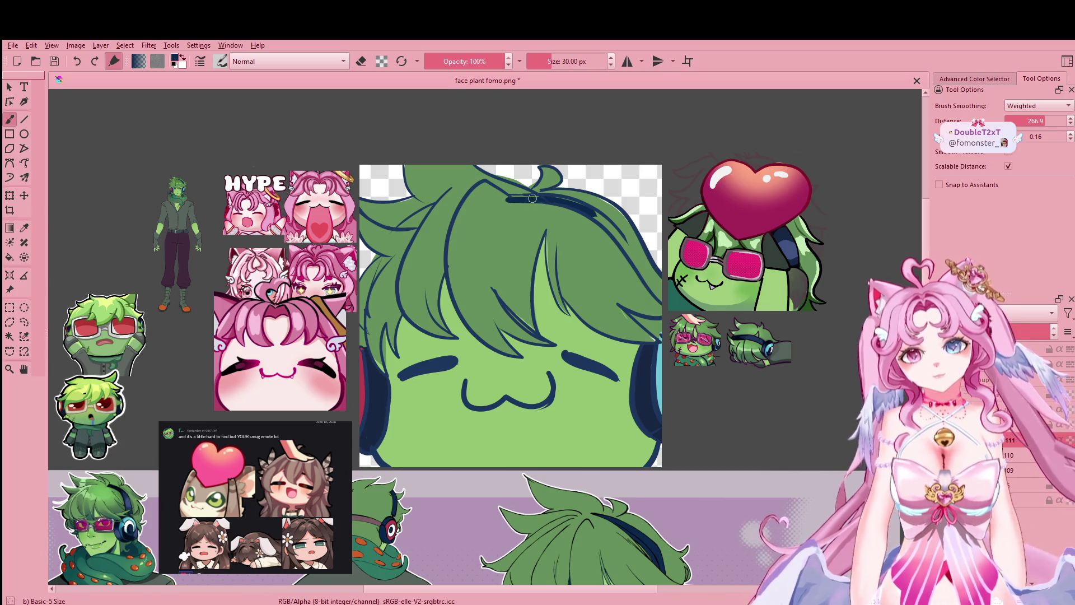
pyautogui.hotkey('ctrl', 'z')
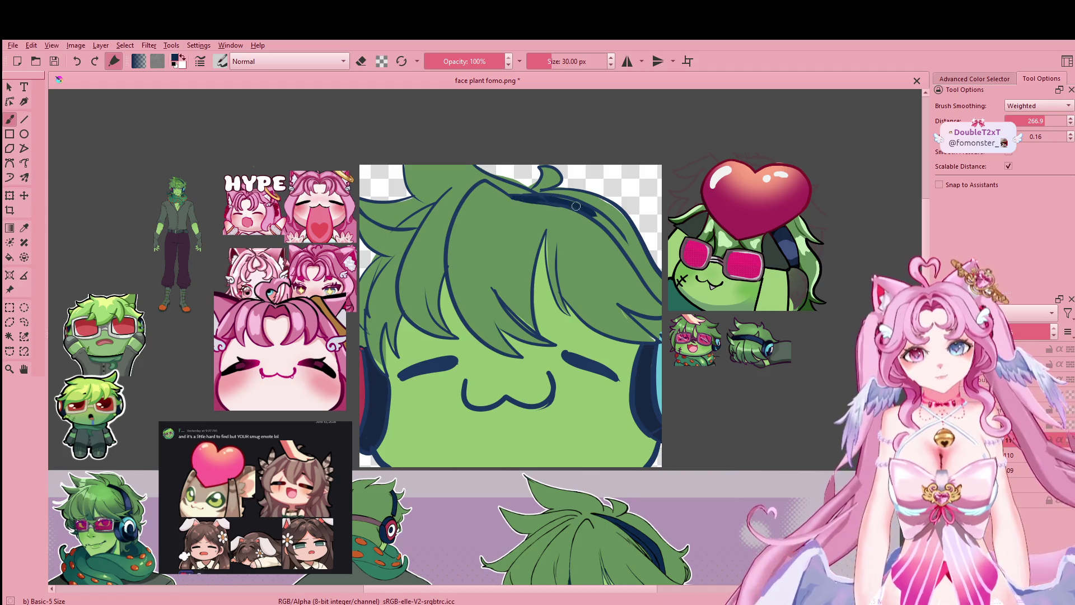
pyautogui.moveTo(591, 209); pyautogui.dragTo(631, 259)
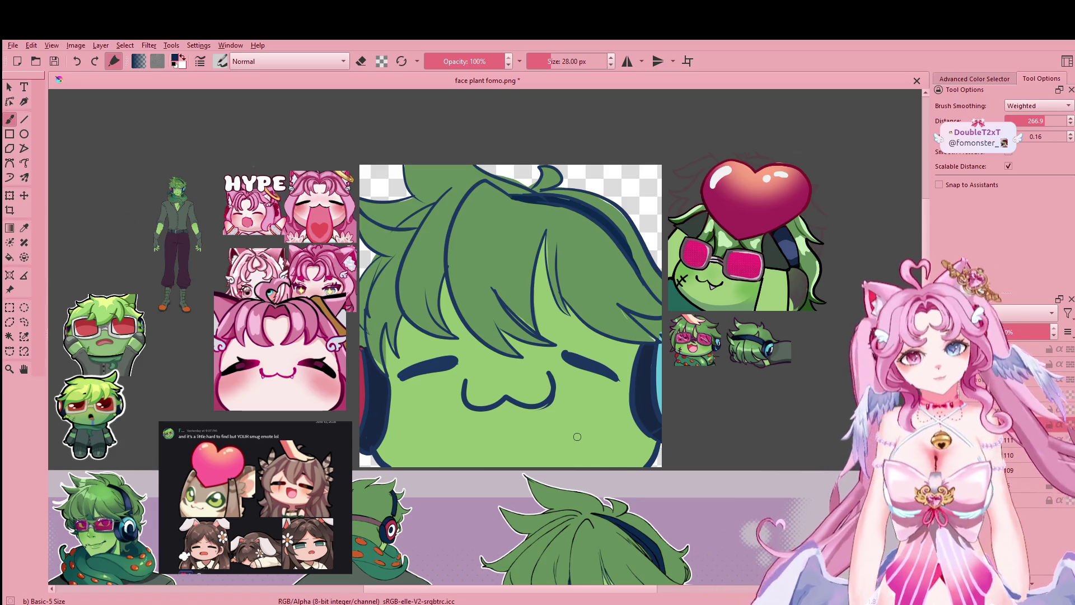
# Step: Start a scar line down the left cheek and pan to reframe the face
pyautogui.moveTo(414, 418); pyautogui.dragTo(408, 465)
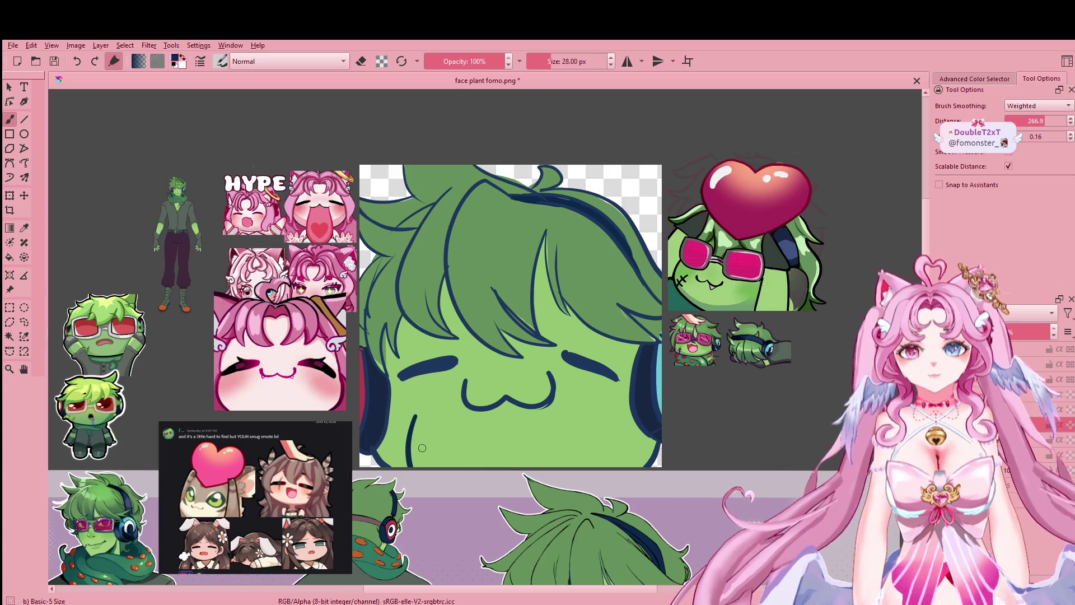
pyautogui.hotkey('ctrl', 'z')
pyautogui.moveTo(414, 419); pyautogui.dragTo(407, 465)
pyautogui.moveTo(484, 444)
pyautogui.mouseDown()
pyautogui.moveTo(495, 430)
pyautogui.moveTo(491, 295)
pyautogui.mouseUp()
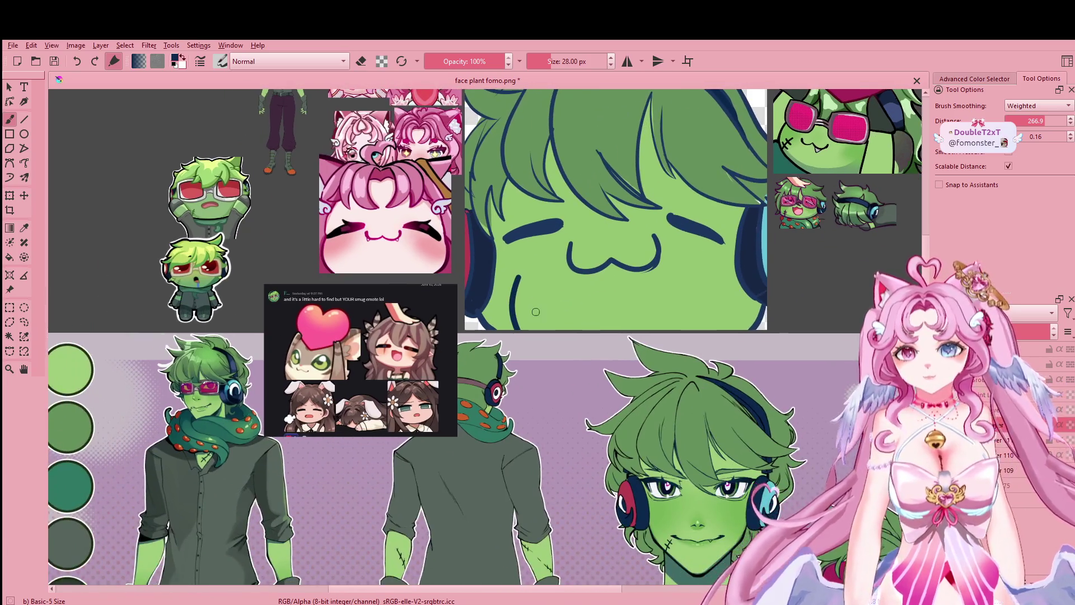
# Step: Redraw the left cheek scar line and add stitch crossbars across it
pyautogui.hotkey('ctrl', 'z')
pyautogui.moveTo(487, 201); pyautogui.dragTo(466, 257)
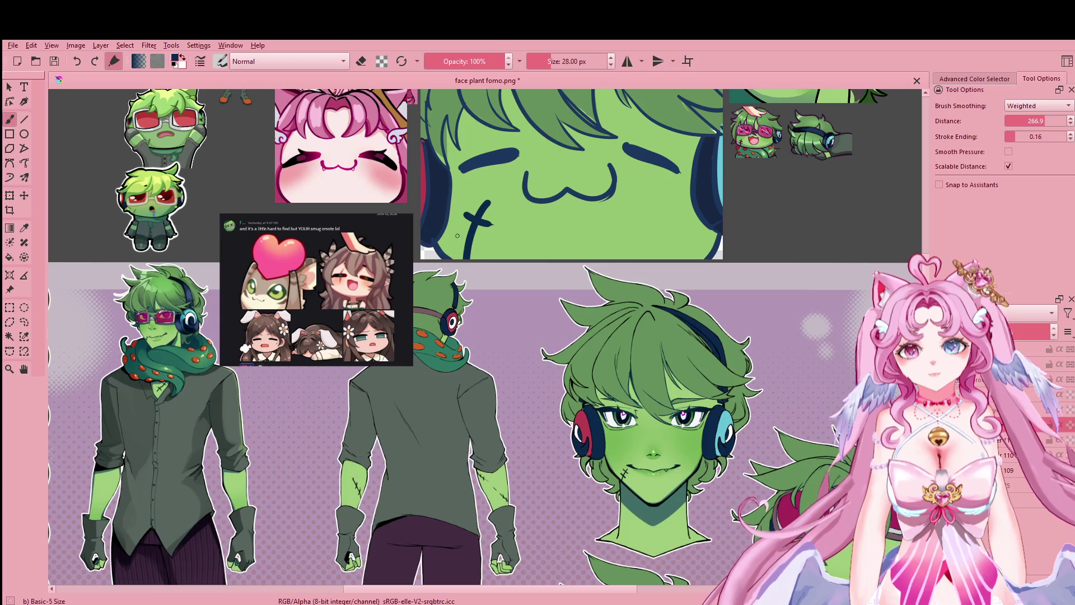
pyautogui.moveTo(534, 246); pyautogui.dragTo(483, 339)
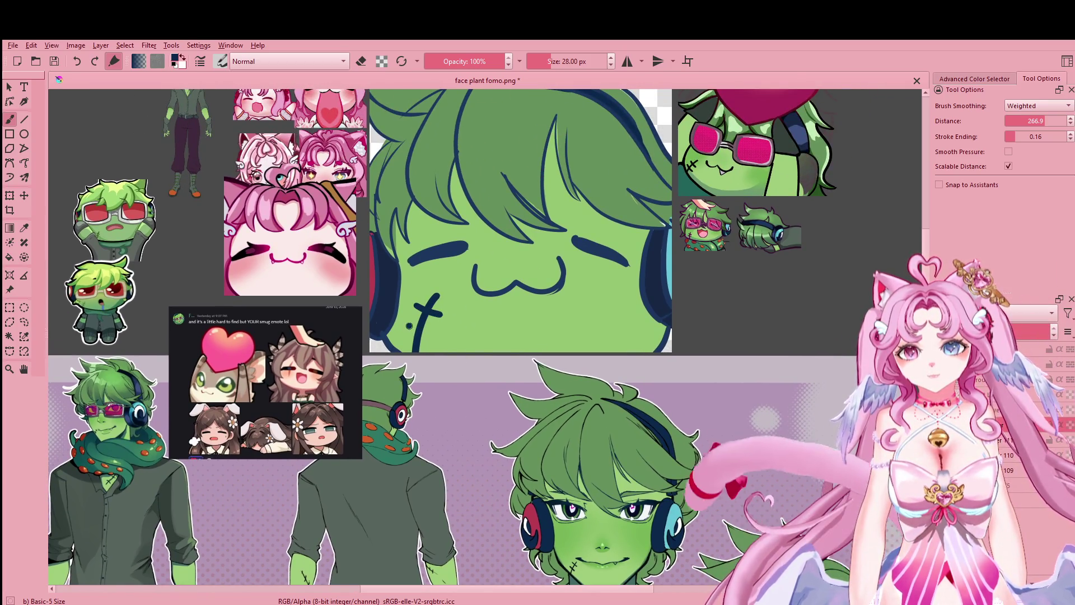
pyautogui.moveTo(405, 327); pyautogui.dragTo(429, 339)
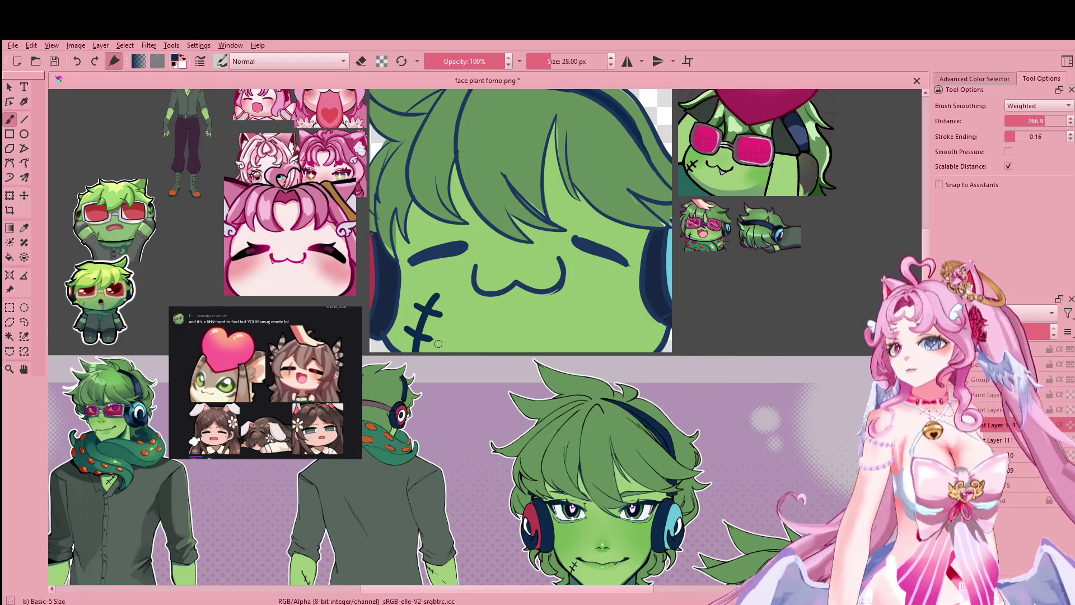
pyautogui.hotkey('ctrl', 'z')
pyautogui.moveTo(411, 330); pyautogui.dragTo(418, 332)
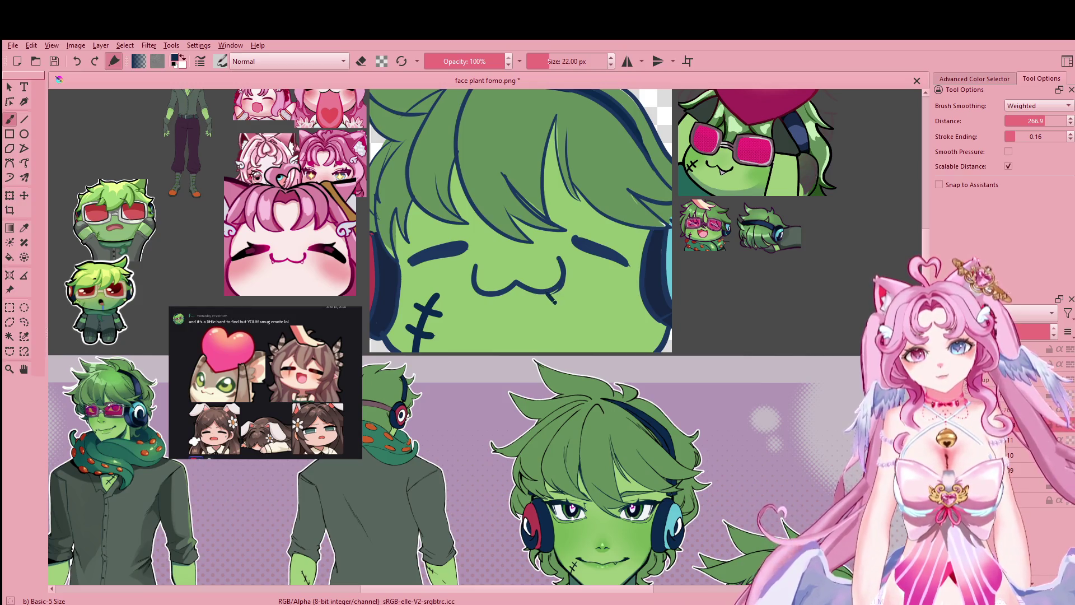
# Step: Add a small fang at the right side of the :3 mouth and zoom out
pyautogui.moveTo(543, 296); pyautogui.dragTo(558, 297)
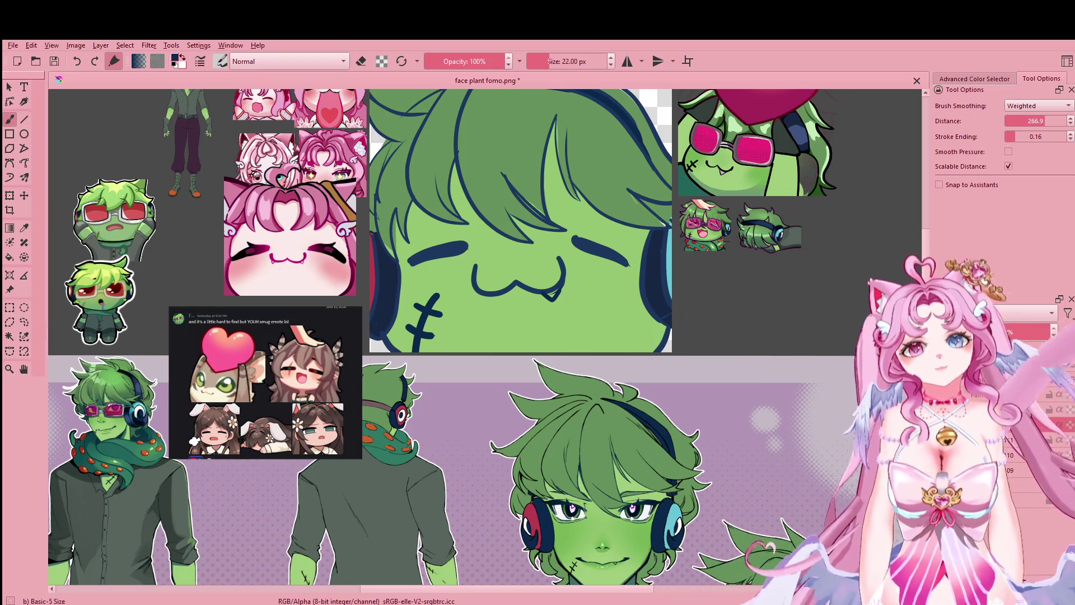
pyautogui.moveTo(915, 513)
pyautogui.mouseDown()
pyautogui.moveTo(845, 144)
pyautogui.moveTo(816, 200)
pyautogui.moveTo(904, 547)
pyautogui.mouseUp()
pyautogui.scroll(-3, 768, 345)
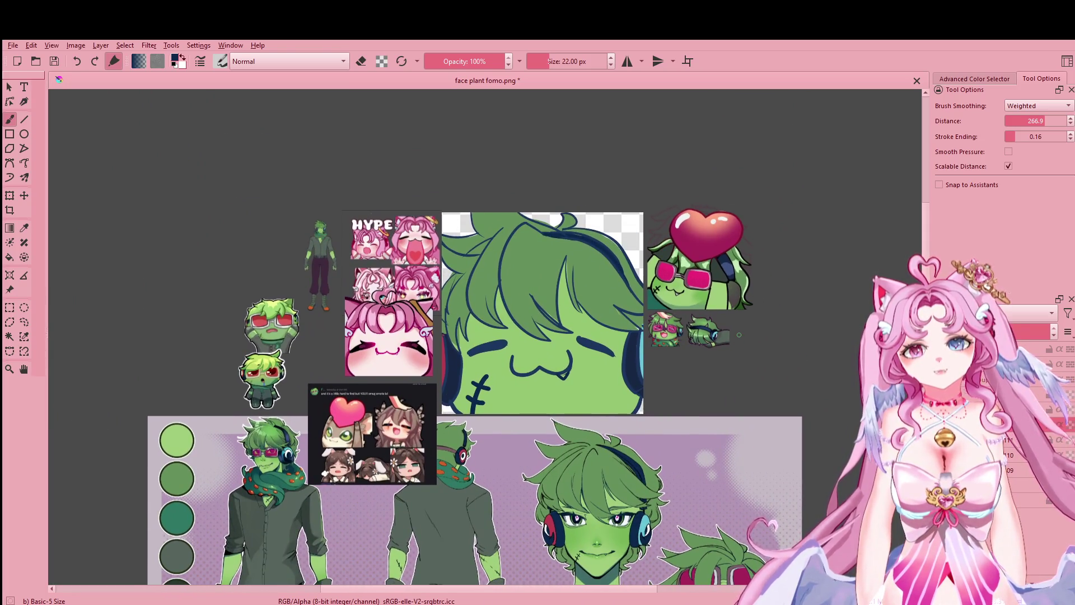
# Step: Sample the light green skin from the reference emote and switch to a large soft airbrush
pyautogui.scroll(2, 738, 335)
pyautogui.moveTo(735, 333); pyautogui.dragTo(869, 353)
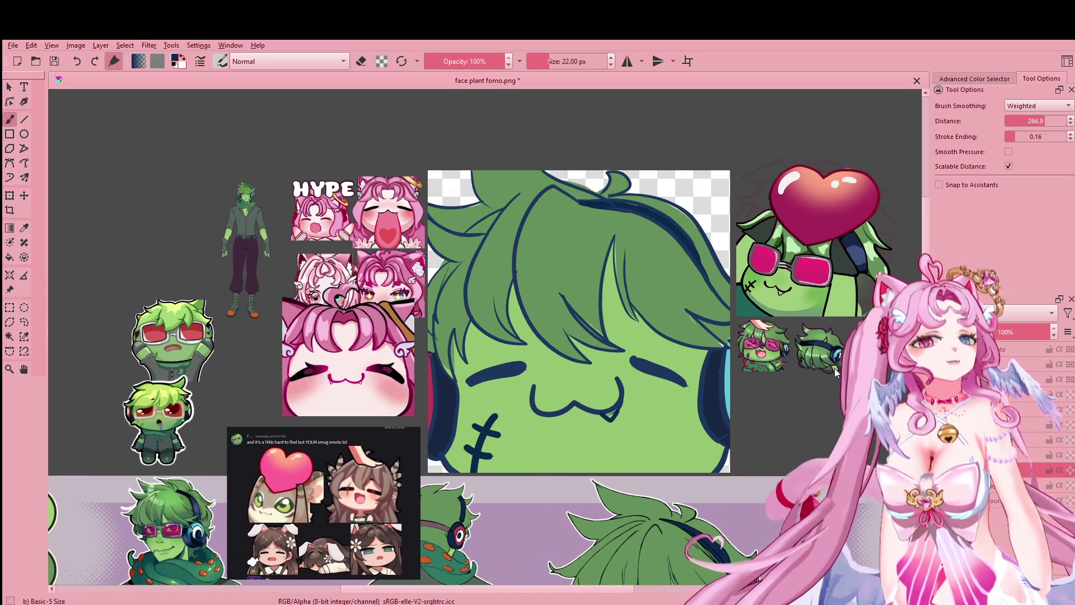
pyautogui.click(24, 228)
pyautogui.click(816, 292)
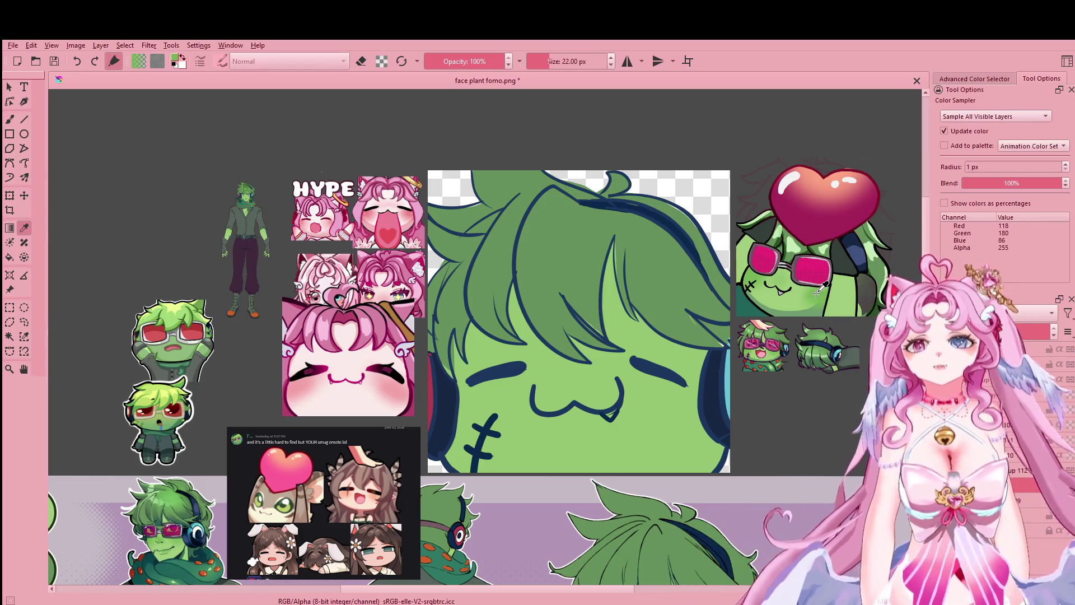
pyautogui.press('b')
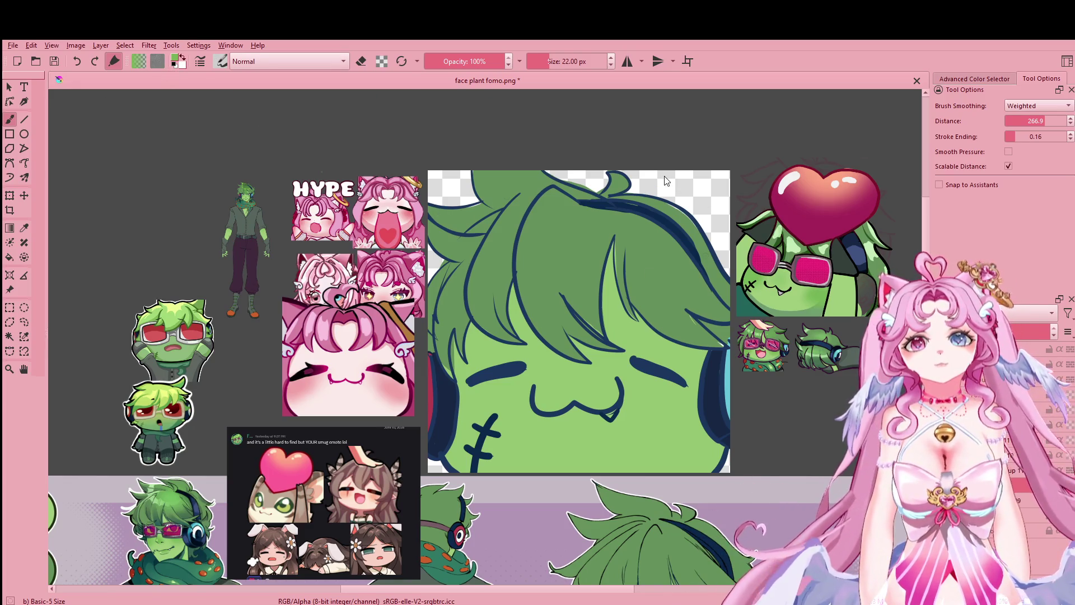
pyautogui.press('/')
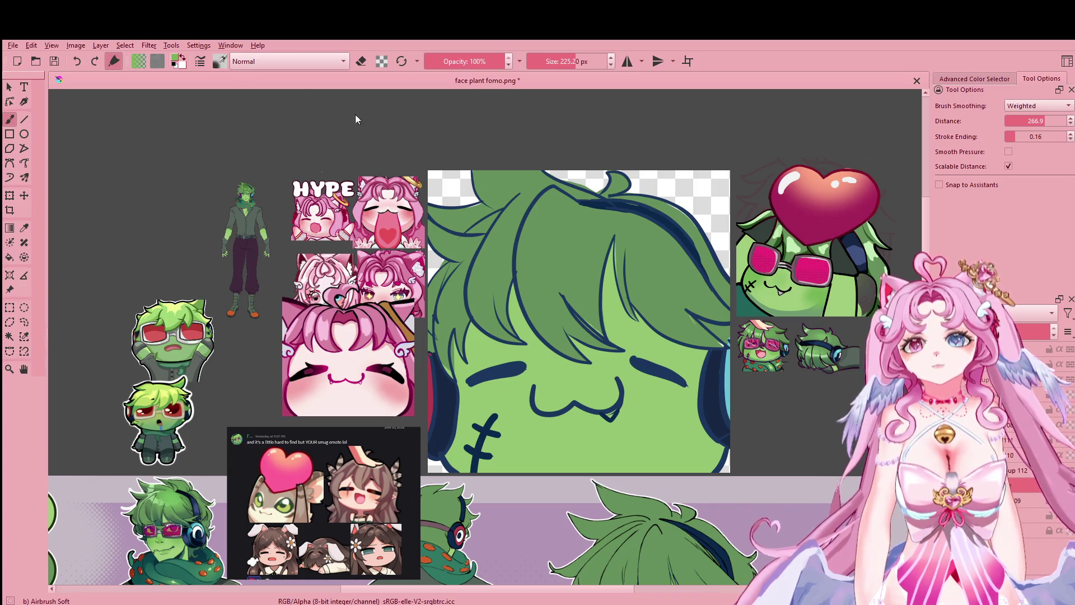
pyautogui.moveTo(577, 61); pyautogui.dragTo(584, 61)
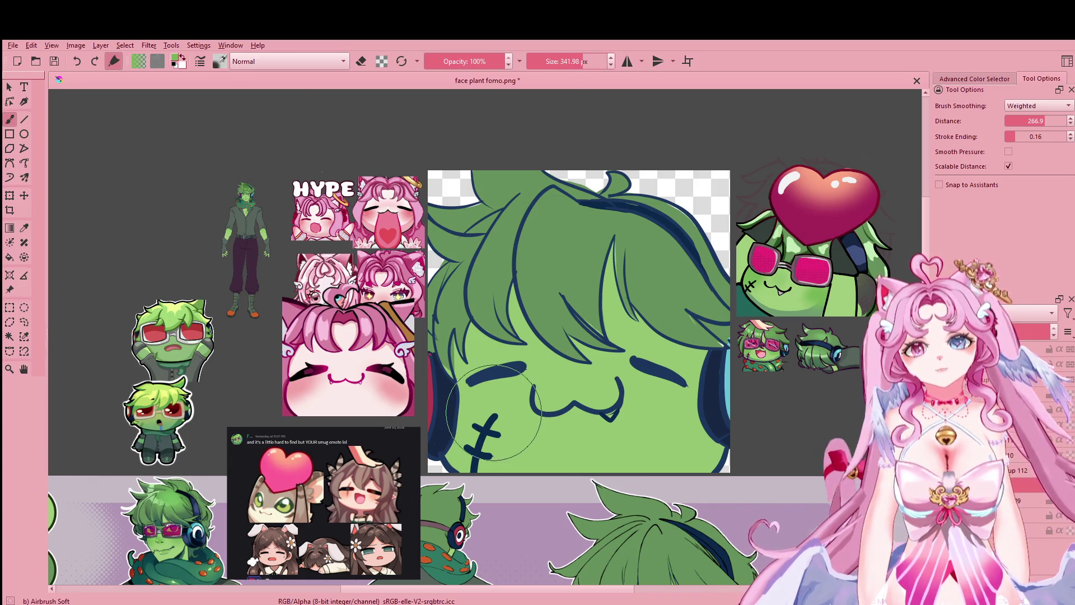
# Step: Airbrush soft green blush onto both cheeks, then set up a ~249 px Blender Blur brush
pyautogui.moveTo(504, 381); pyautogui.dragTo(478, 404)
pyautogui.moveTo(666, 403); pyautogui.dragTo(714, 409)
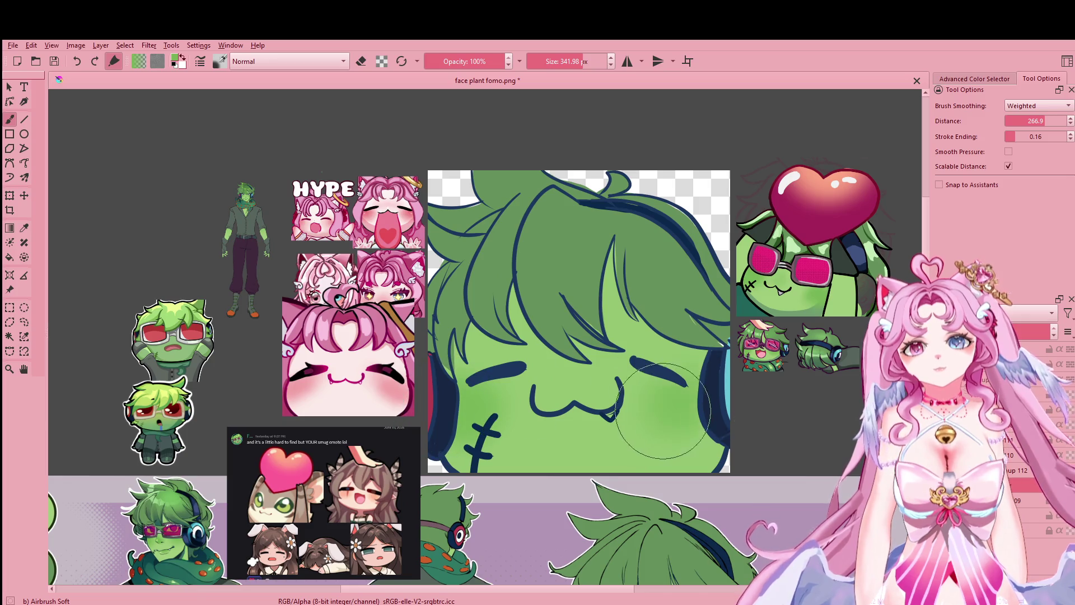
pyautogui.moveTo(425, 413); pyautogui.dragTo(404, 413)
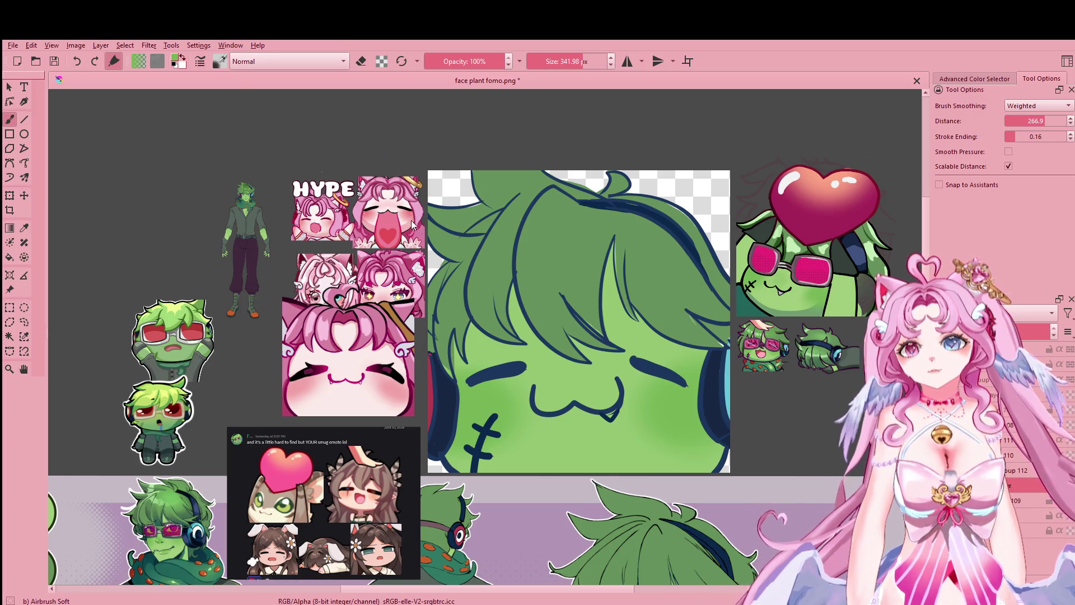
pyautogui.press('/')
pyautogui.click(570, 62)
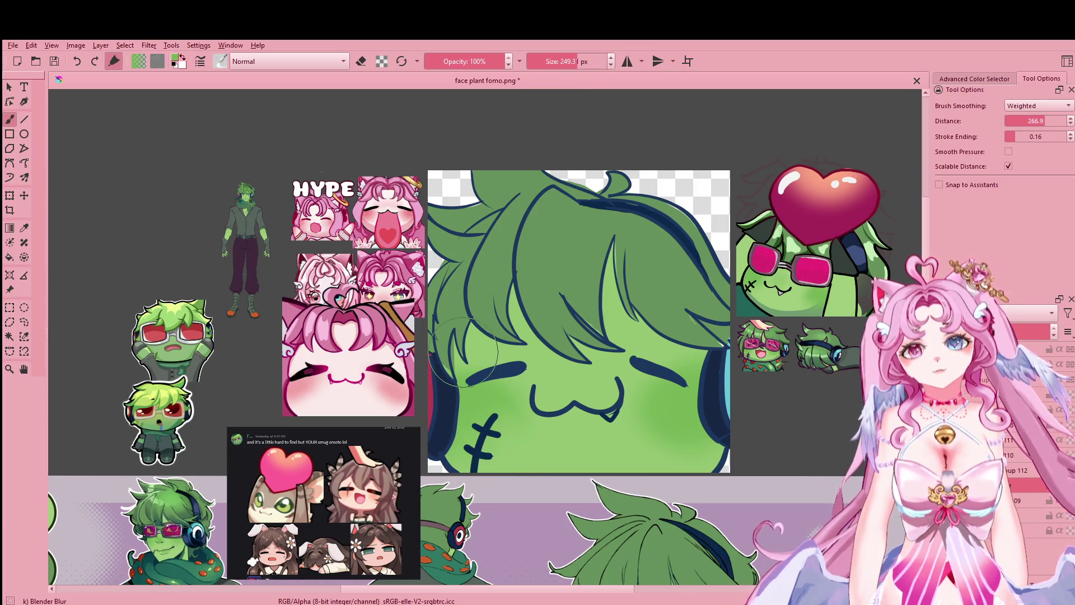
# Step: Blur the navy headphone edge beside the emote's right cheek
pyautogui.moveTo(660, 448); pyautogui.dragTo(703, 421)
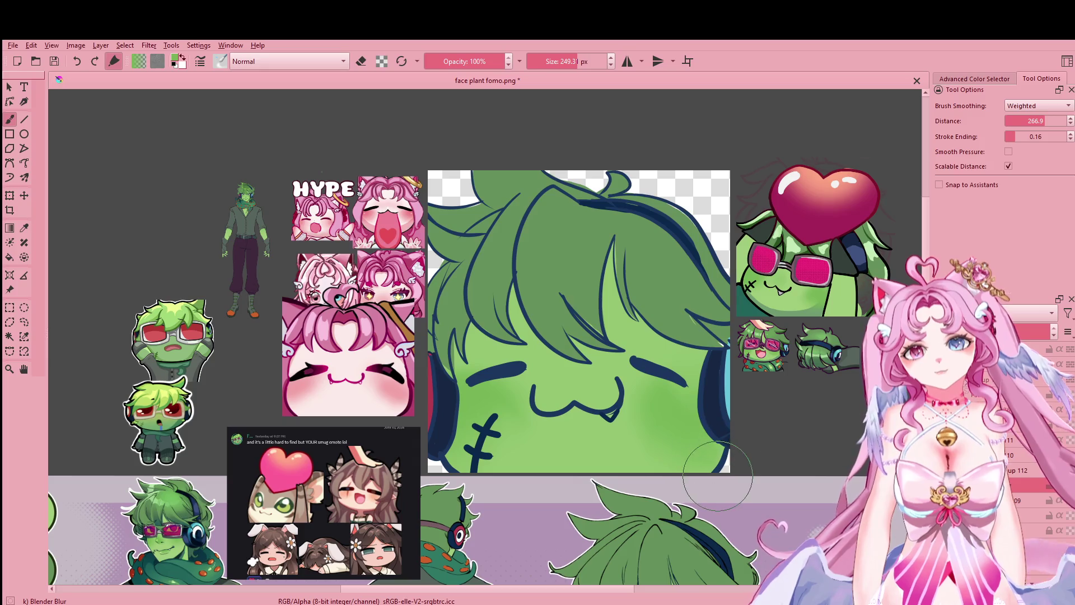
pyautogui.scroll(-2, 786, 294)
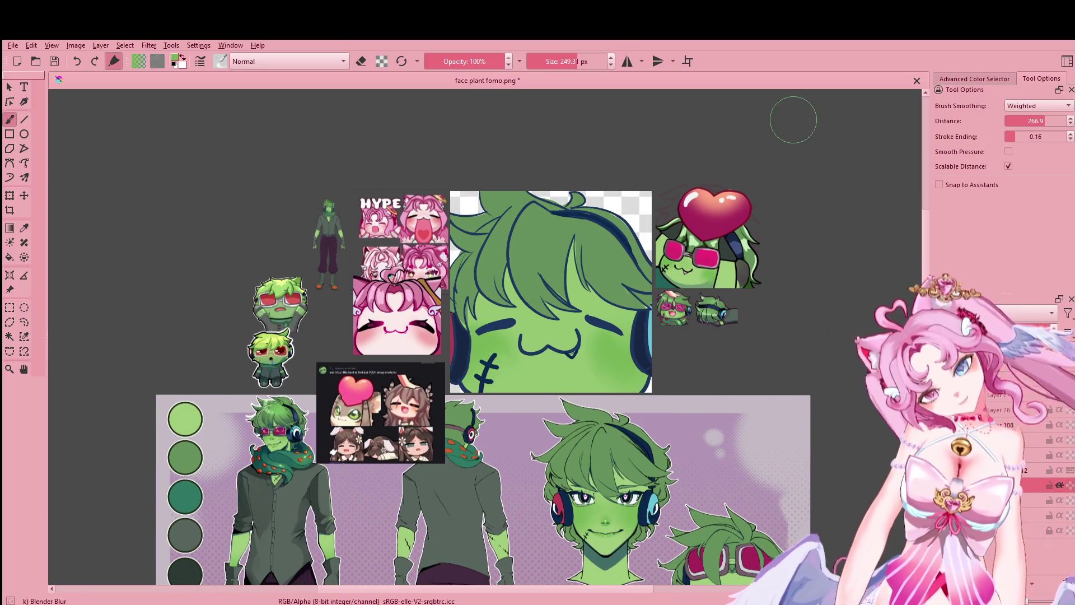
pyautogui.scroll(1, 743, 178)
pyautogui.moveTo(740, 175); pyautogui.dragTo(813, 75)
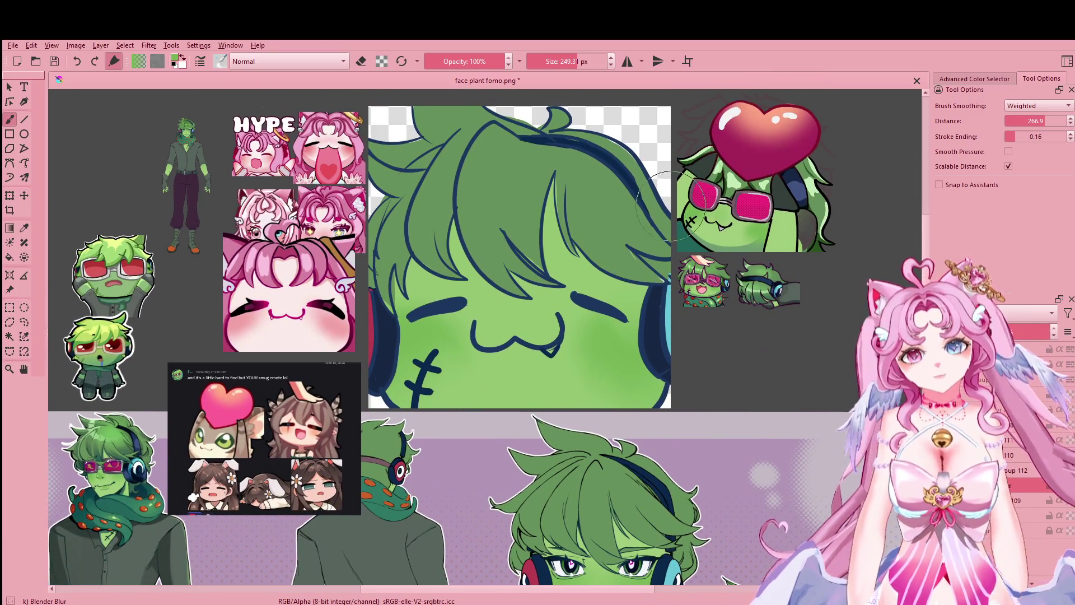
pyautogui.moveTo(671, 201); pyautogui.dragTo(736, 253)
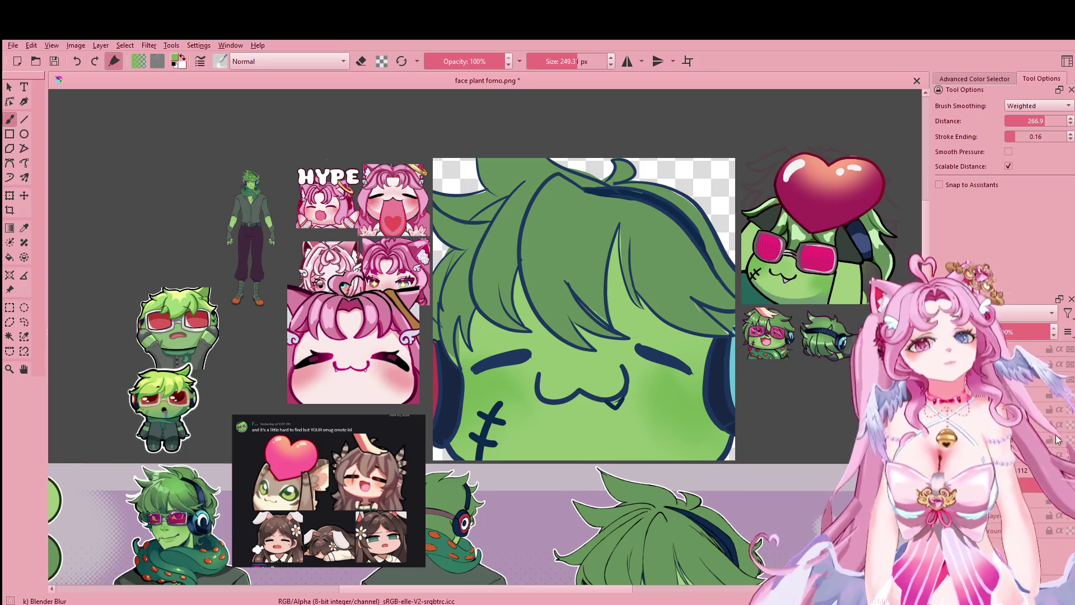
# Step: Hide and reshow a layer to compare the hair versions
pyautogui.click(941, 455)
pyautogui.click(941, 454)
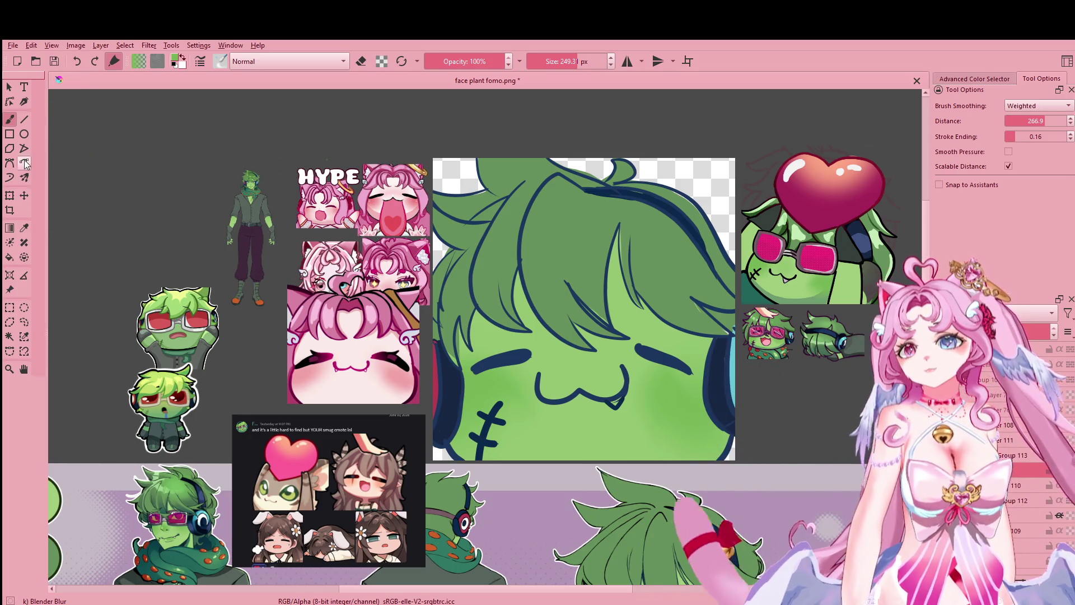
pyautogui.click(24, 227)
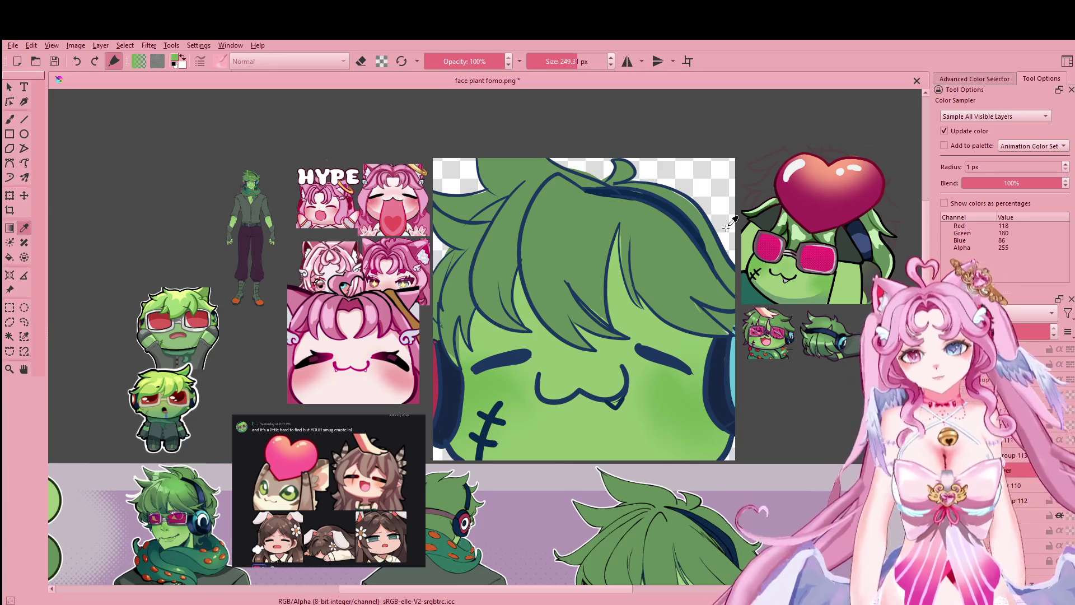
# Step: Sample pale green from the heart emote's hair and switch to a smaller Basic-5 Size brush
pyautogui.click(798, 235)
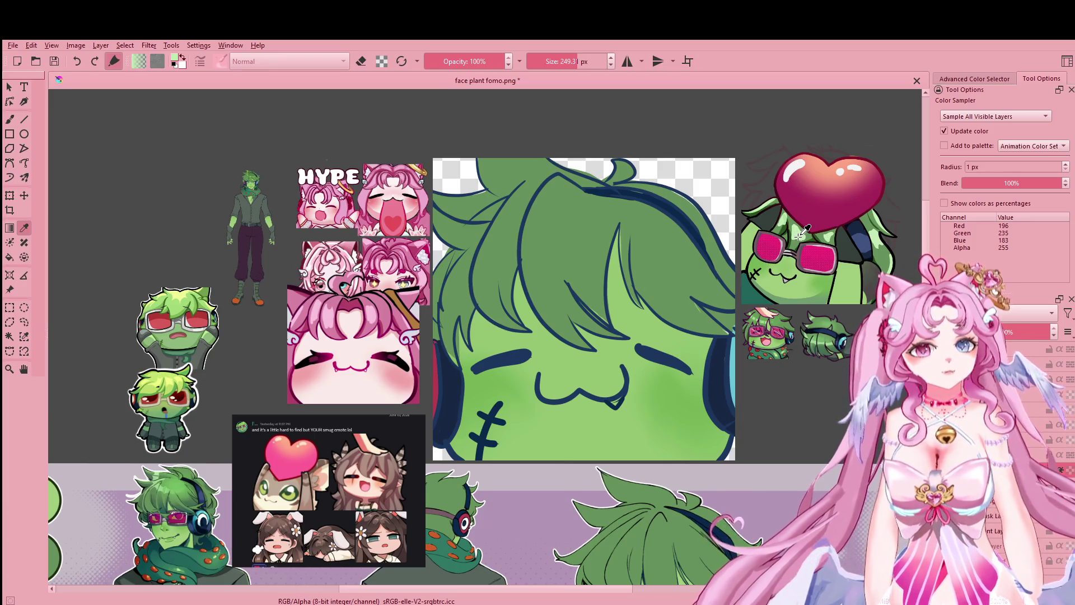
pyautogui.press('b')
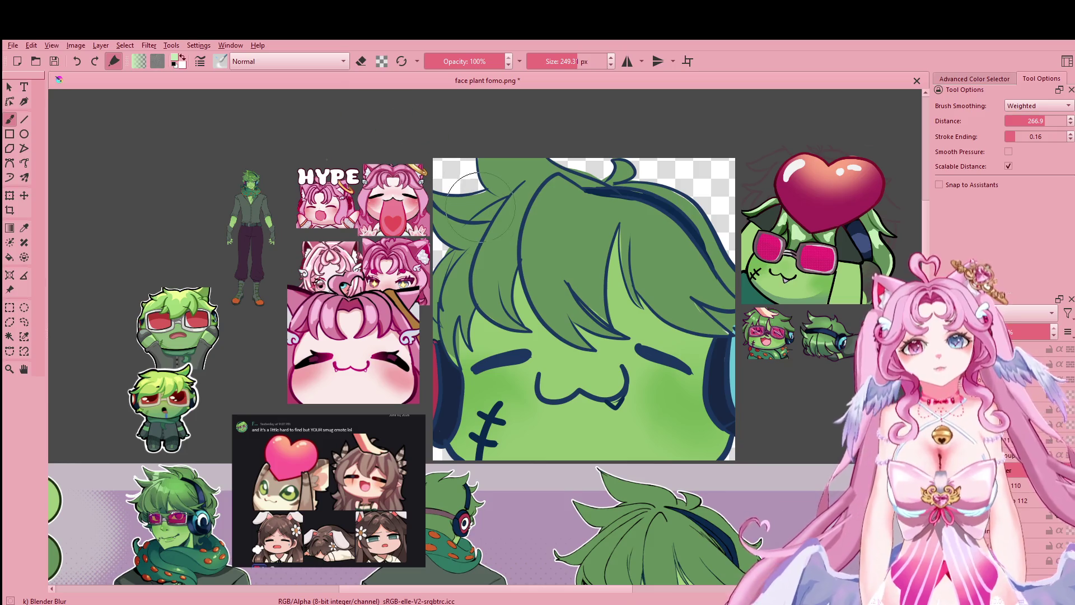
pyautogui.moveTo(482, 214); pyautogui.dragTo(465, 200)
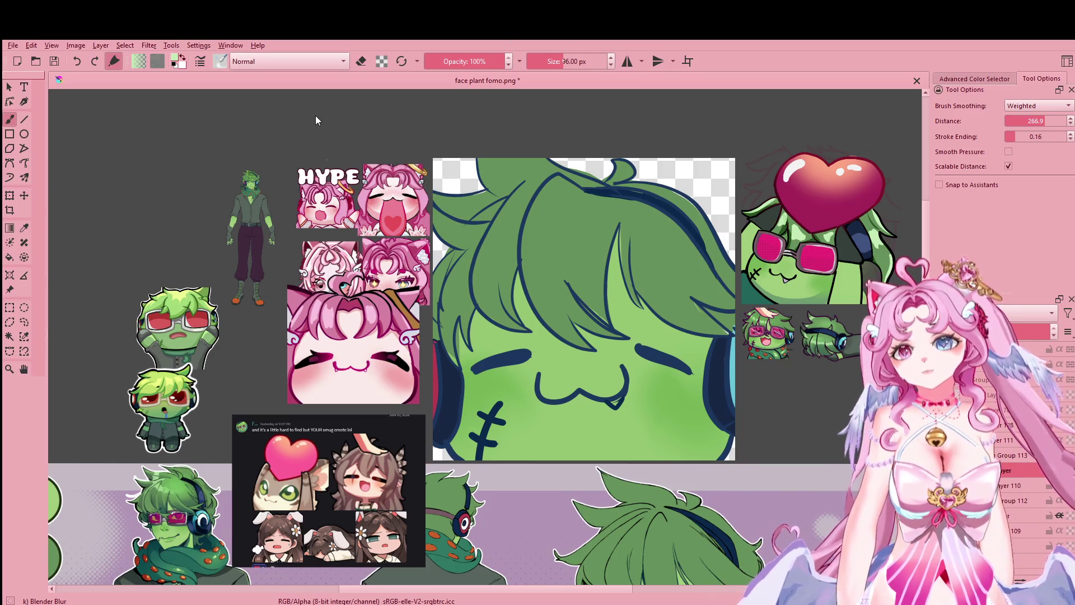
pyautogui.press('/')
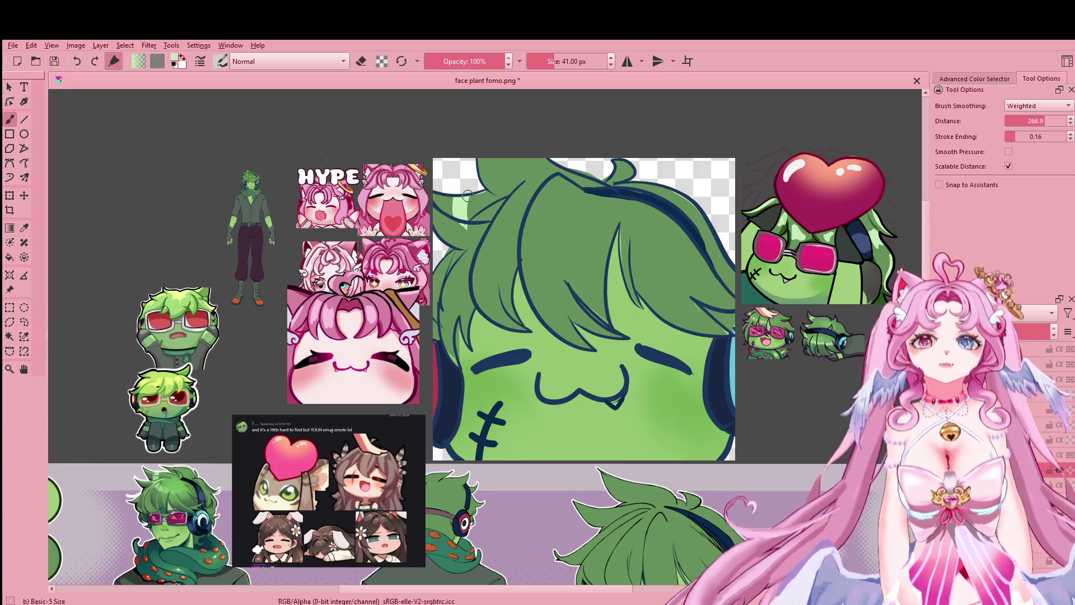
# Step: Toggle the brush's eraser mode on and off several times, ending in eraser mode
pyautogui.press('e')
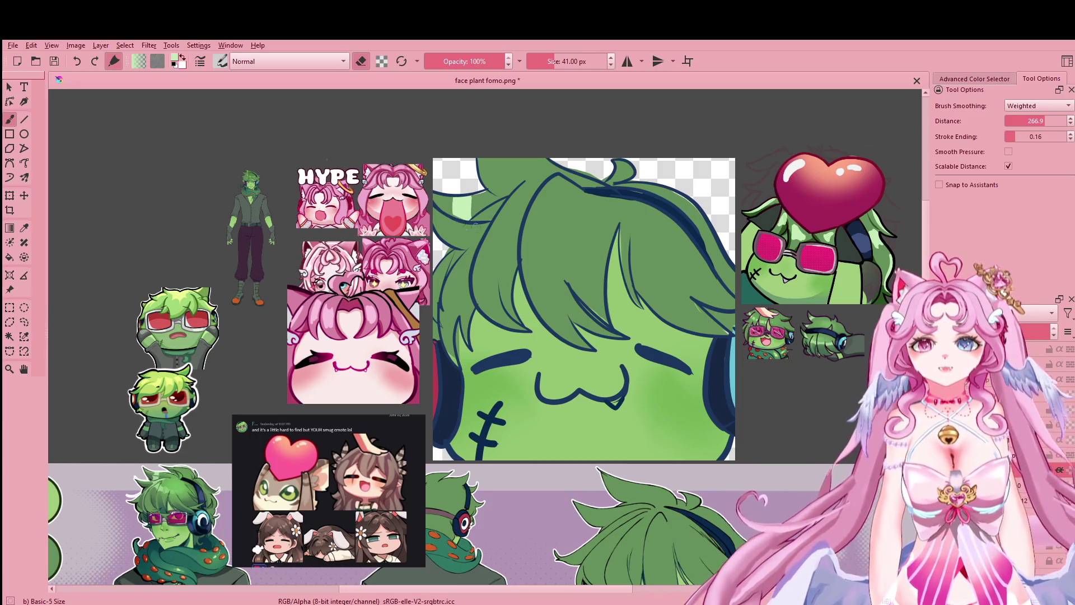
pyautogui.press('e')
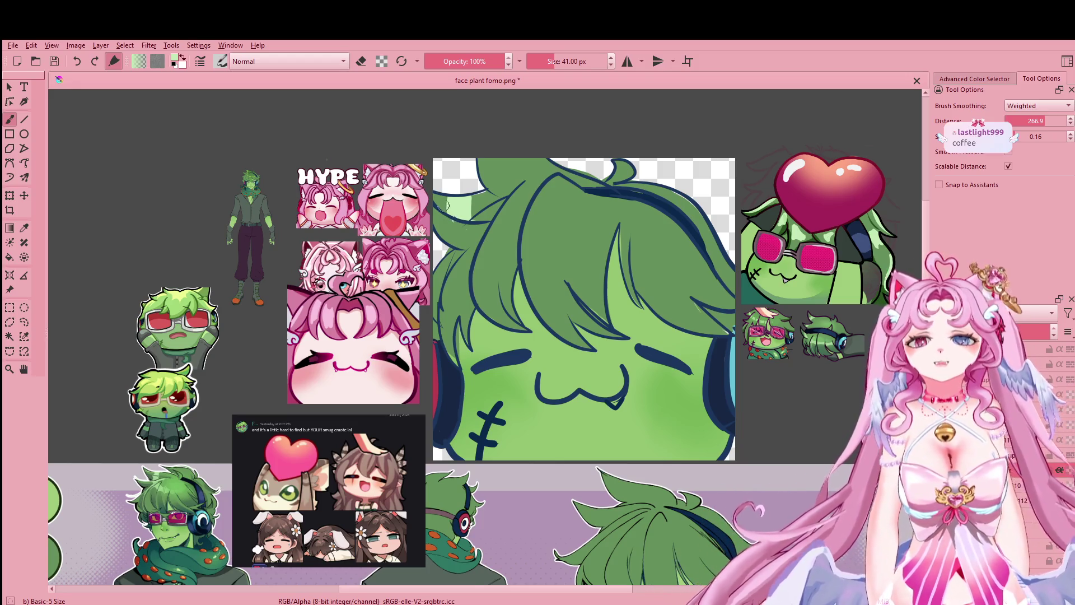
pyautogui.press('e')
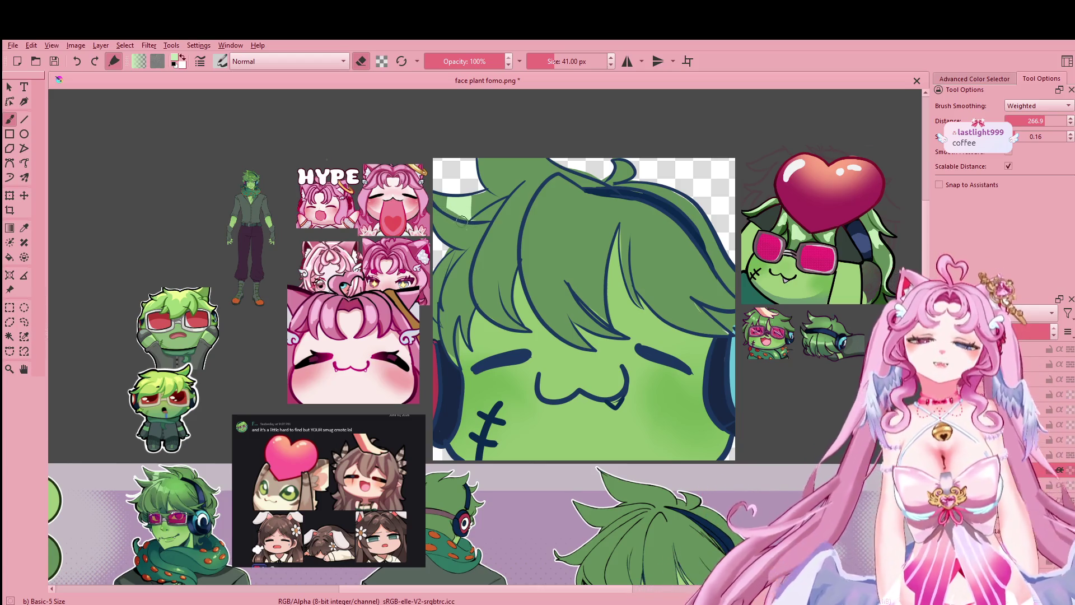
pyautogui.press('e')
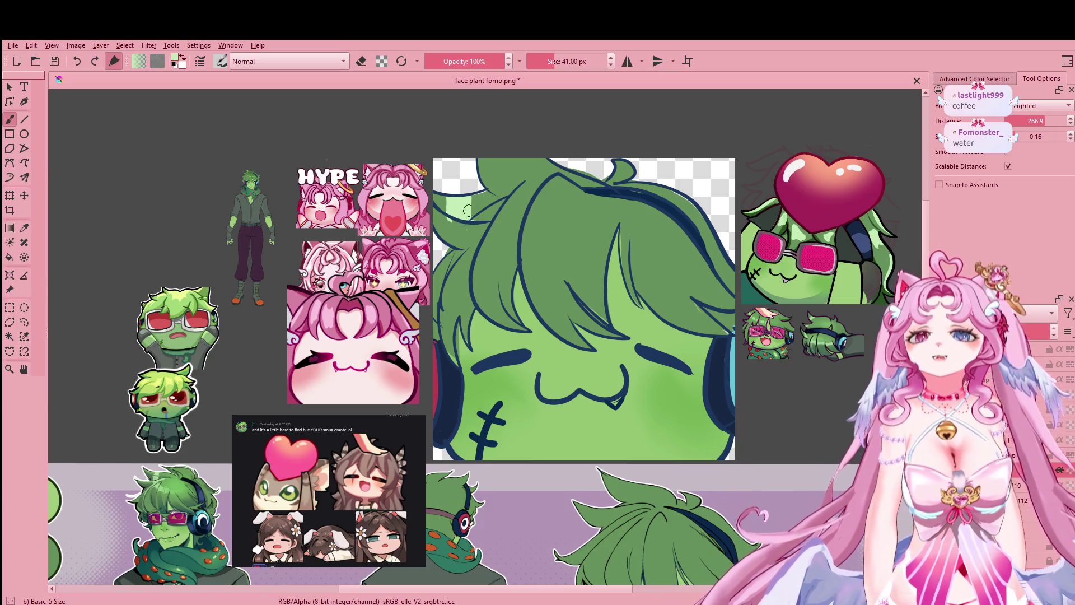
pyautogui.press('e')
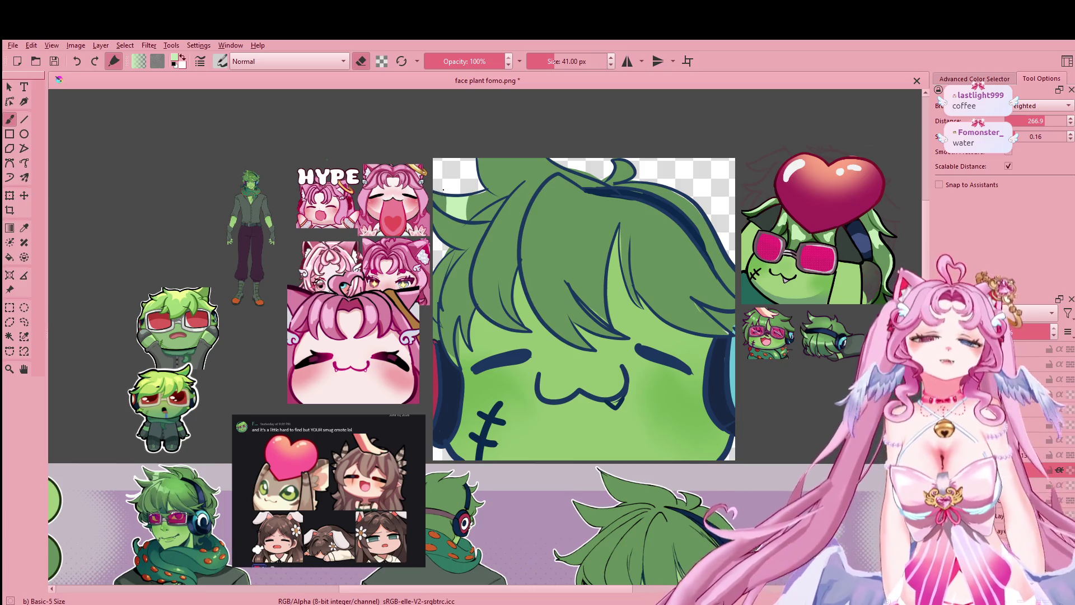
pyautogui.press('e')
pyautogui.moveTo(492, 257)
pyautogui.mouseDown()
pyautogui.moveTo(494, 183)
pyautogui.moveTo(472, 221)
pyautogui.mouseUp()
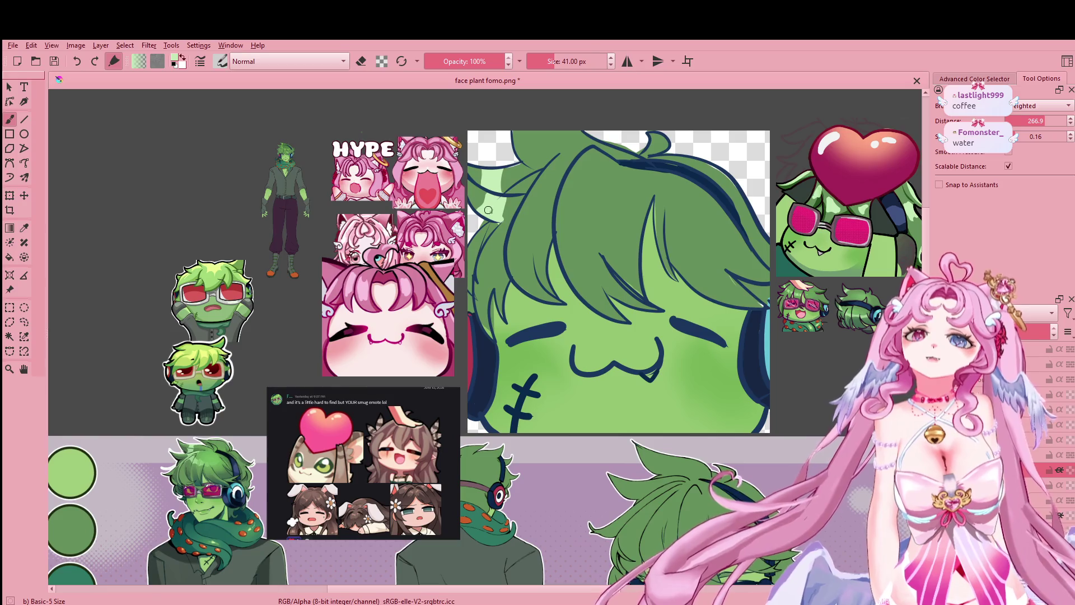
pyautogui.press('e')
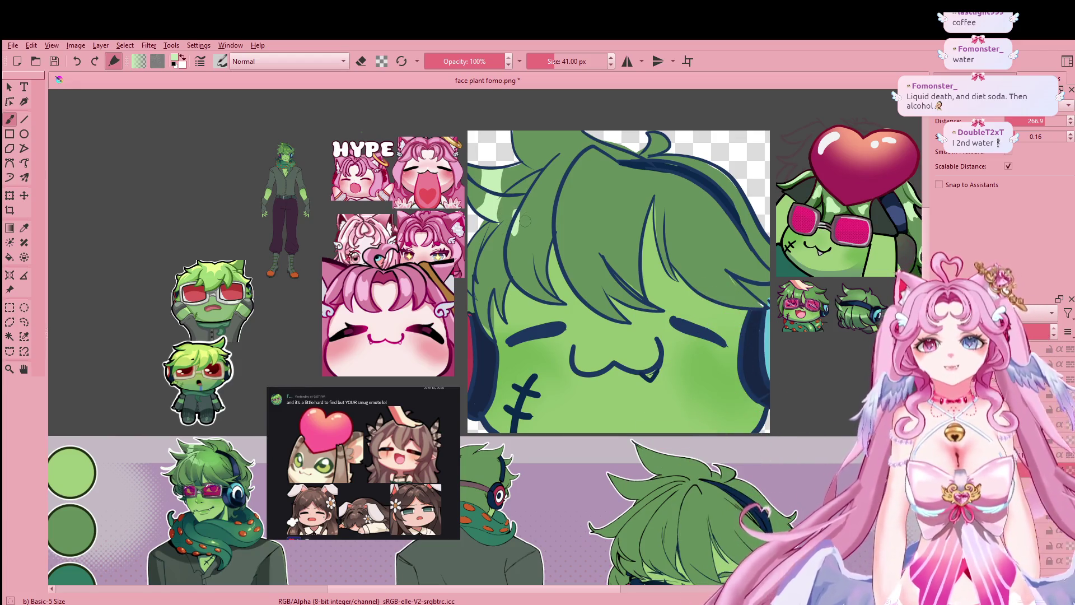
# Step: Paint pale green highlight bands across the top of the dark green hair
pyautogui.moveTo(524, 219)
pyautogui.mouseDown()
pyautogui.moveTo(517, 233)
pyautogui.moveTo(528, 219)
pyautogui.mouseUp()
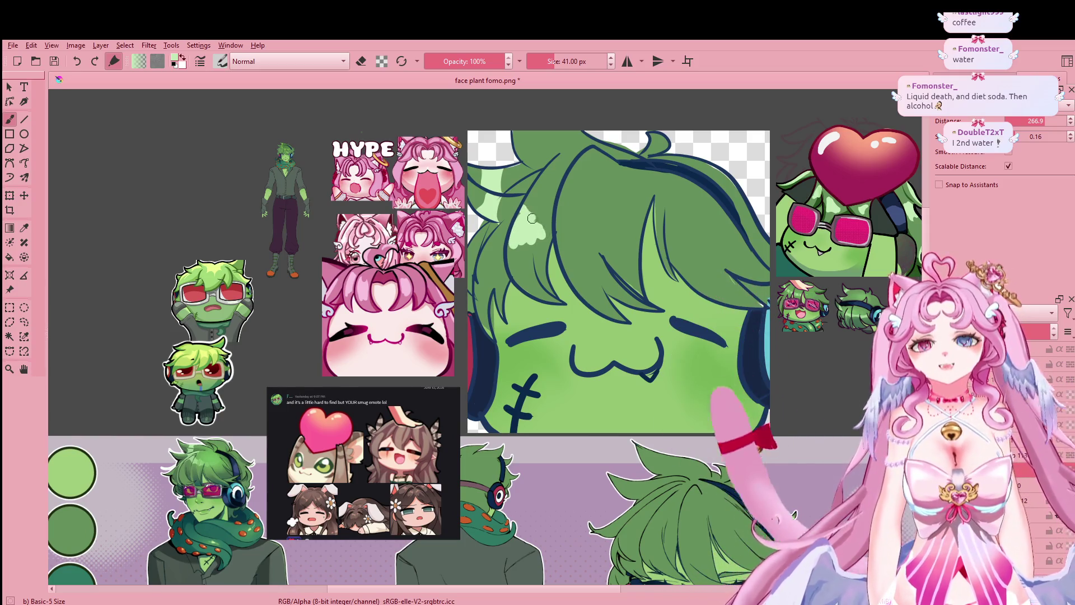
pyautogui.moveTo(522, 214)
pyautogui.mouseDown()
pyautogui.moveTo(548, 218)
pyautogui.moveTo(535, 240)
pyautogui.moveTo(568, 213)
pyautogui.moveTo(604, 228)
pyautogui.mouseUp()
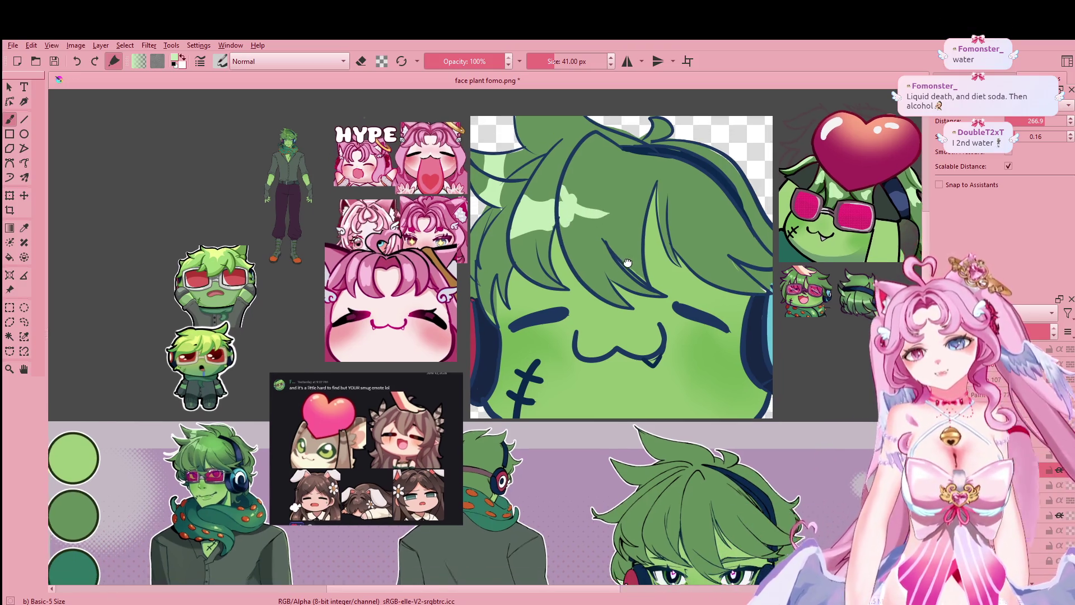
pyautogui.hotkey('ctrl', 'z')
pyautogui.moveTo(557, 193)
pyautogui.mouseDown()
pyautogui.moveTo(588, 199)
pyautogui.moveTo(553, 225)
pyautogui.mouseUp()
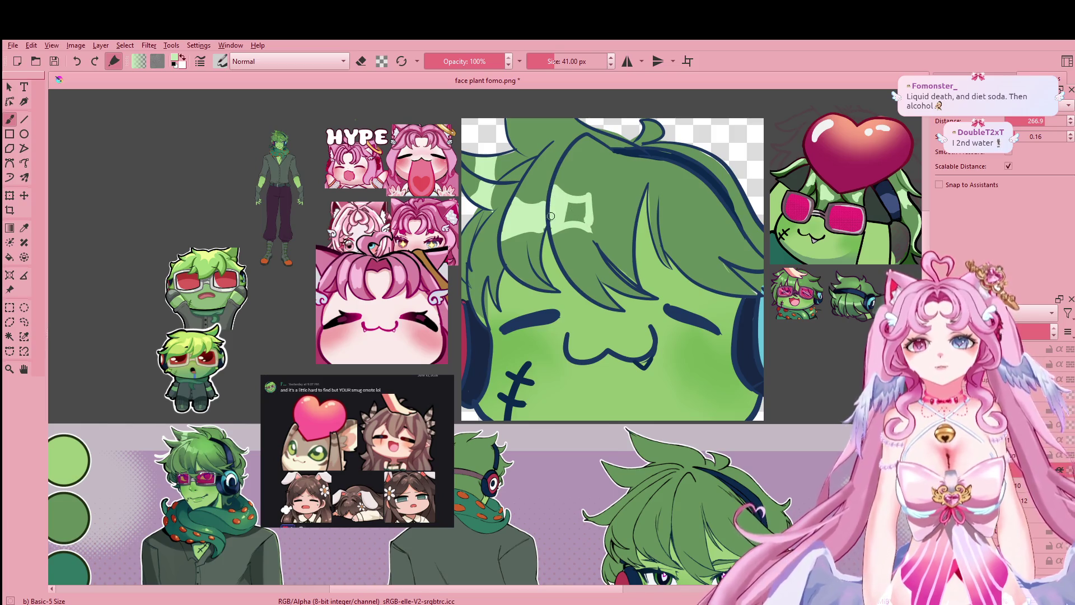
pyautogui.moveTo(567, 203); pyautogui.dragTo(588, 202)
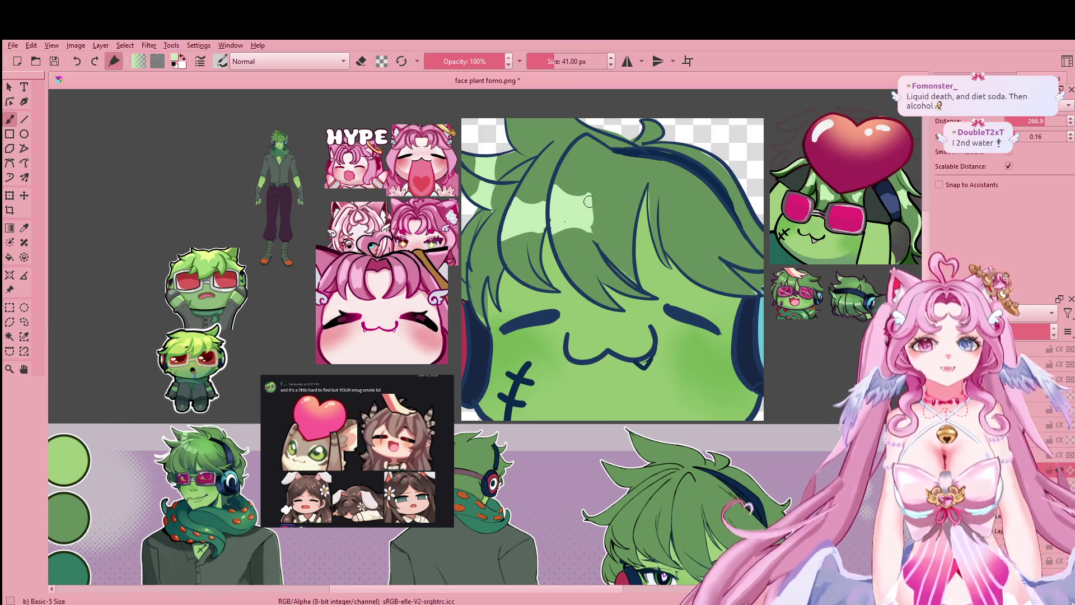
pyautogui.moveTo(598, 215); pyautogui.dragTo(637, 208)
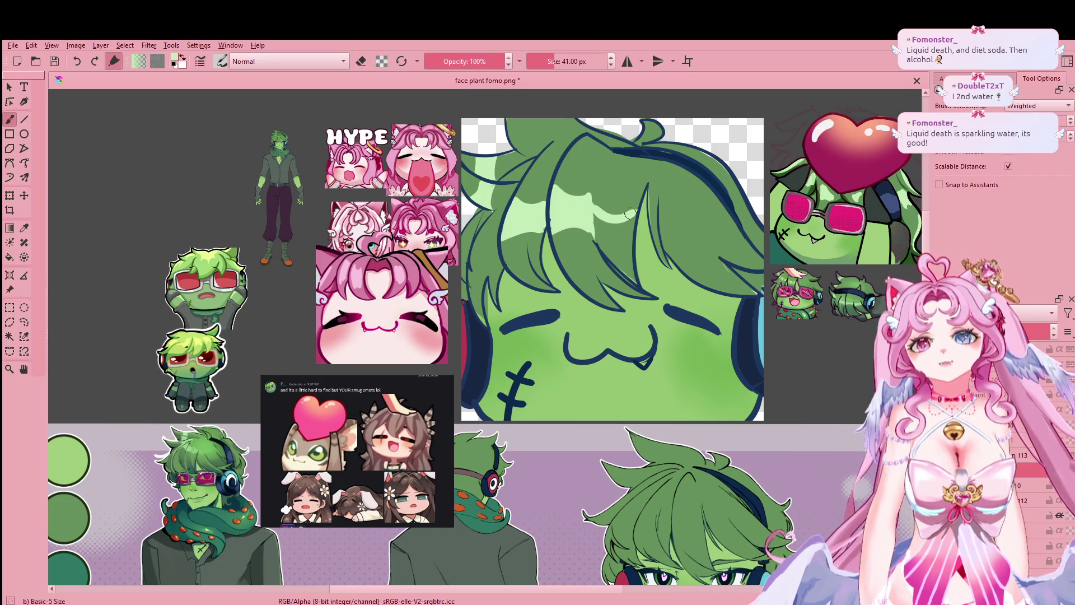
pyautogui.moveTo(599, 243); pyautogui.dragTo(583, 214)
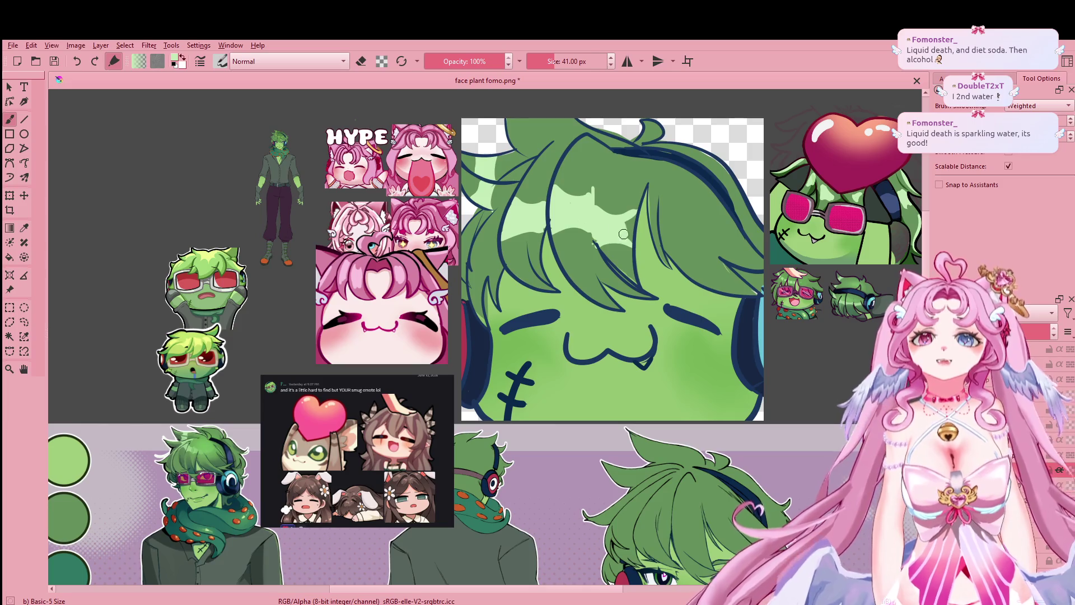
# Step: Enlarge the brush to 51 px and add another pale green highlight stroke across the hair
pyautogui.press('e')
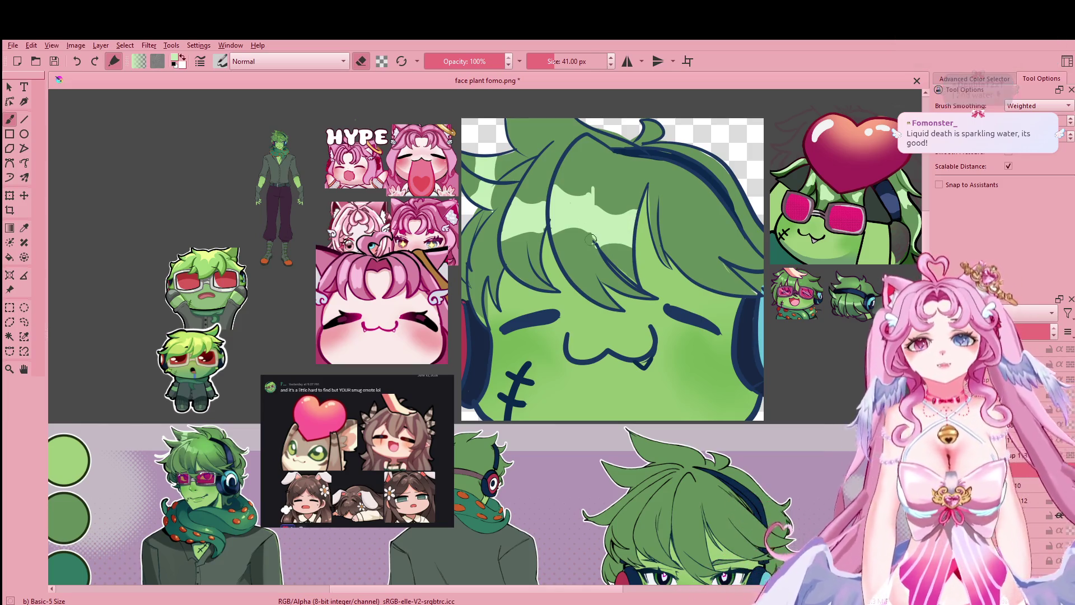
pyautogui.moveTo(566, 294); pyautogui.dragTo(533, 262)
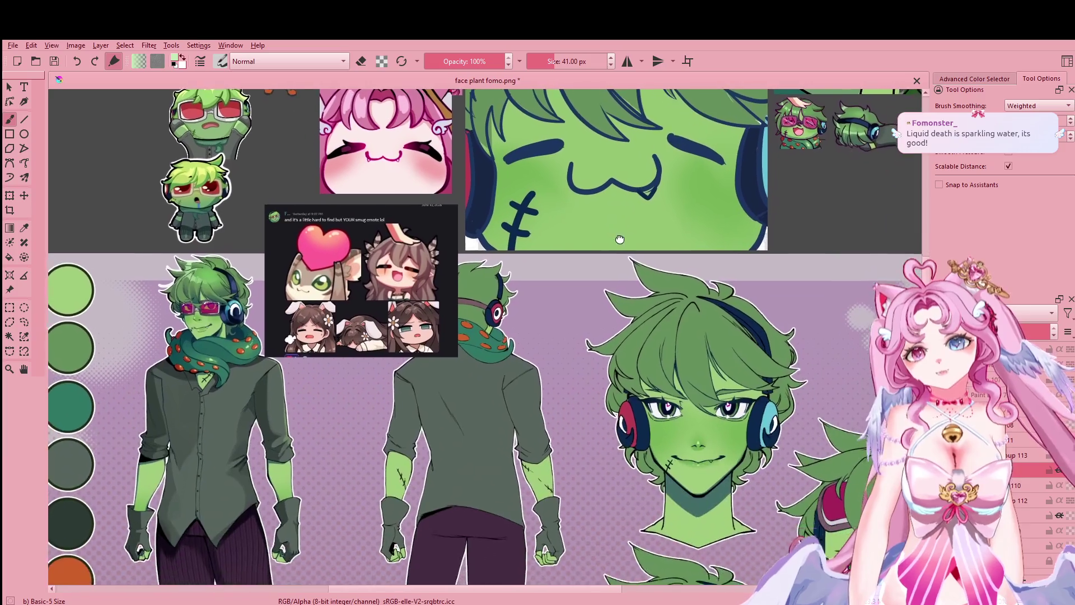
pyautogui.press('e')
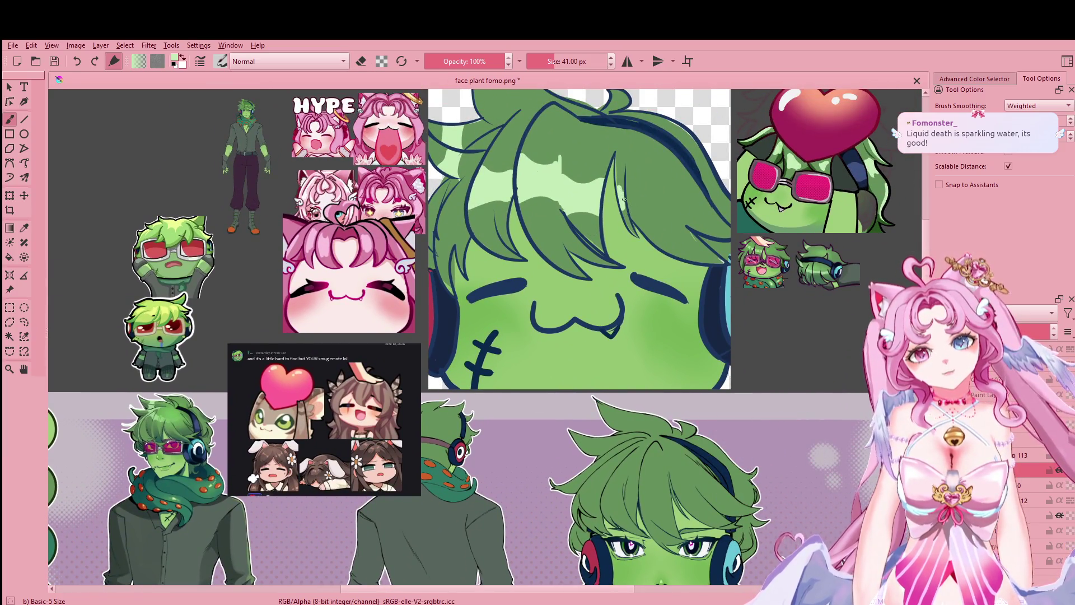
pyautogui.moveTo(651, 217); pyautogui.dragTo(672, 224)
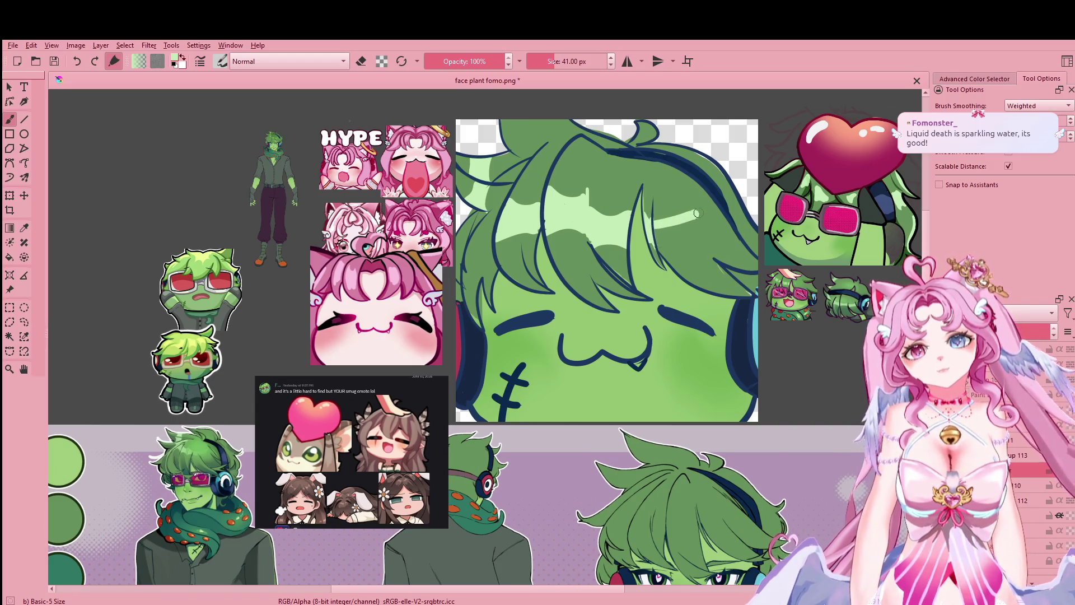
pyautogui.press(']')
pyautogui.moveTo(652, 227); pyautogui.dragTo(721, 206)
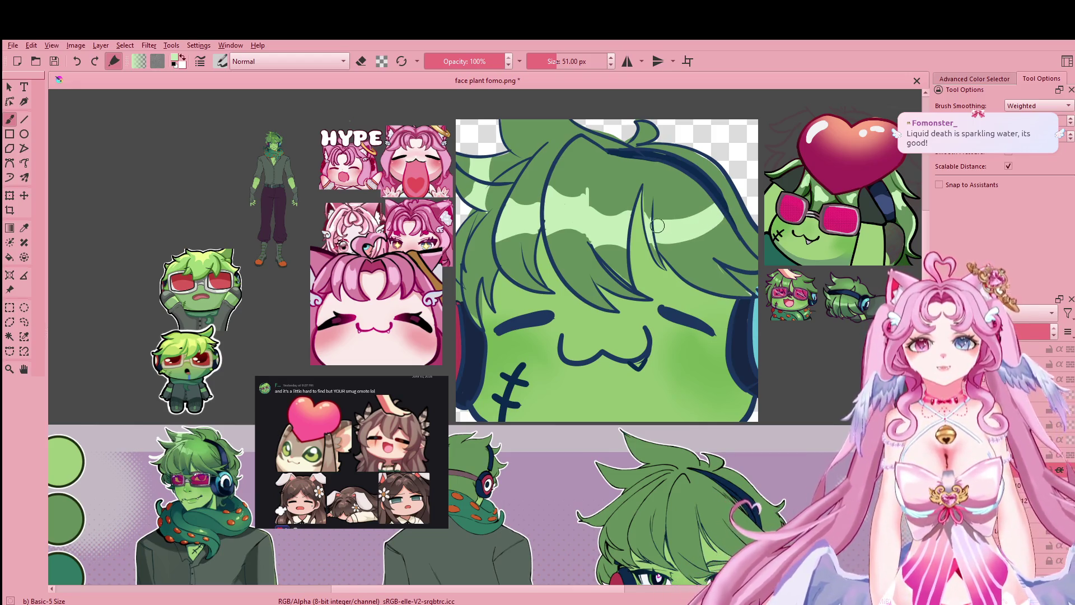
pyautogui.press('e')
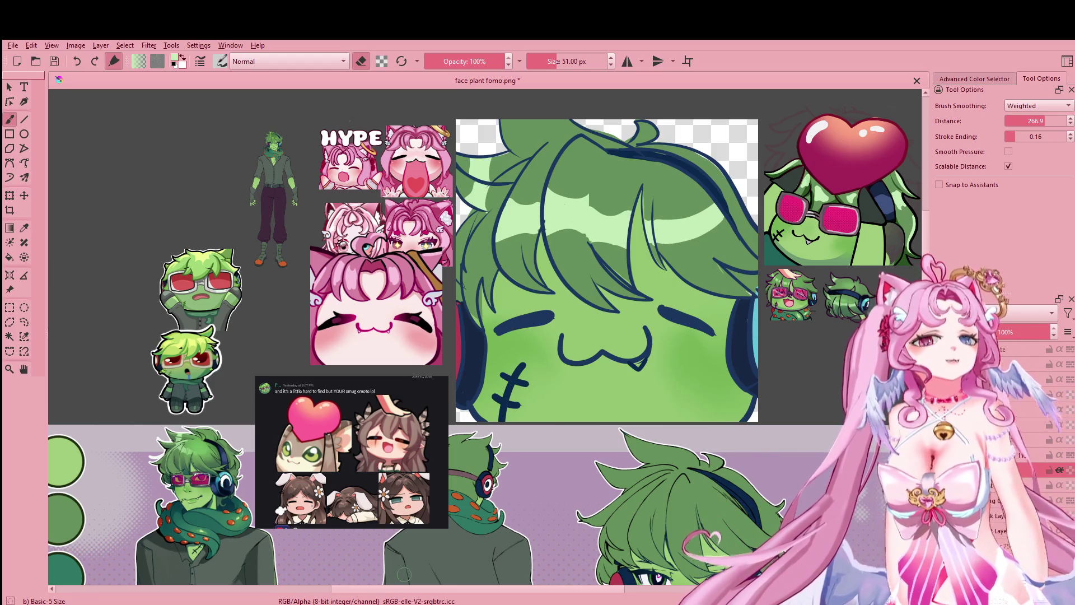
pyautogui.moveTo(706, 296)
pyautogui.mouseDown()
pyautogui.moveTo(662, 222)
pyautogui.moveTo(622, 413)
pyautogui.moveTo(757, 291)
pyautogui.moveTo(772, 261)
pyautogui.moveTo(854, 311)
pyautogui.mouseUp()
pyautogui.scroll(-3, 772, 261)
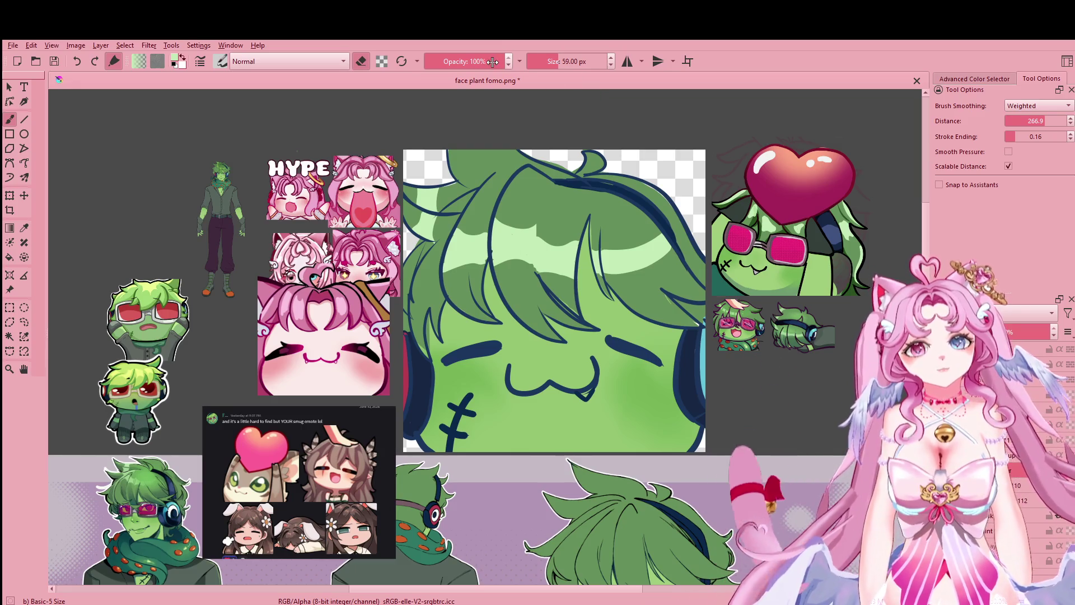
# Step: Lower brush opacity to 24%, enlarge the brush, and shade the light hair translucently
pyautogui.click(444, 59)
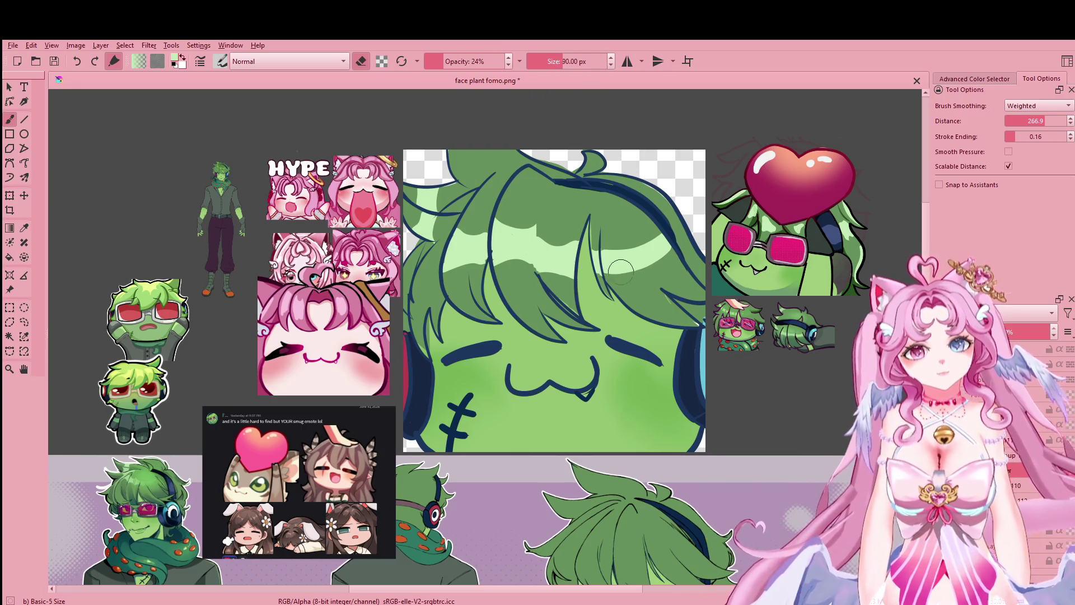
pyautogui.press(']')
pyautogui.press(']')
pyautogui.press(']')
pyautogui.moveTo(602, 240); pyautogui.dragTo(658, 239)
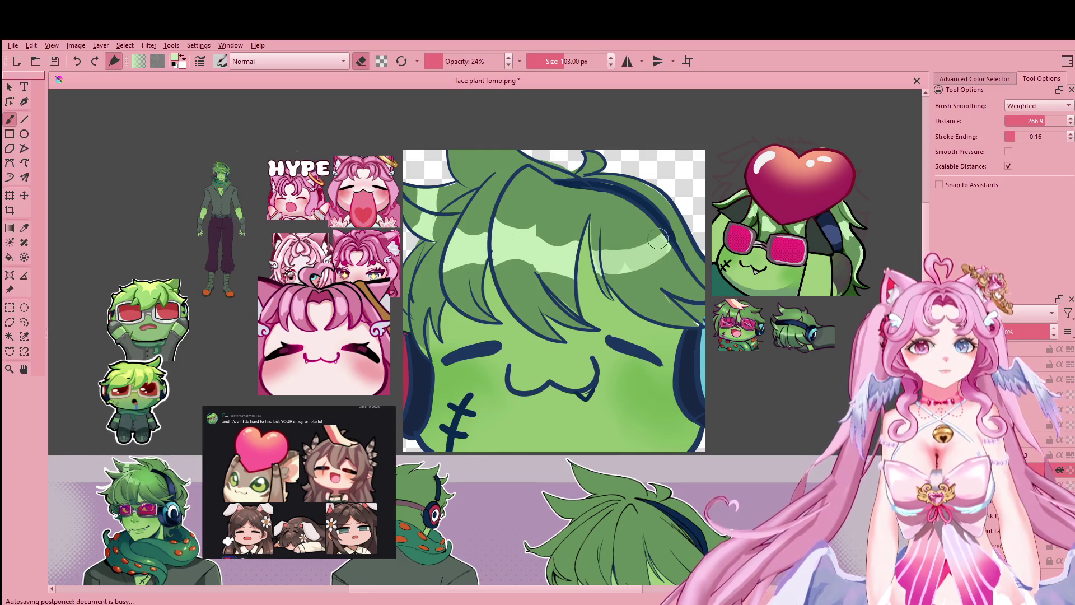
pyautogui.moveTo(619, 262)
pyautogui.mouseDown()
pyautogui.moveTo(663, 240)
pyautogui.moveTo(652, 274)
pyautogui.mouseUp()
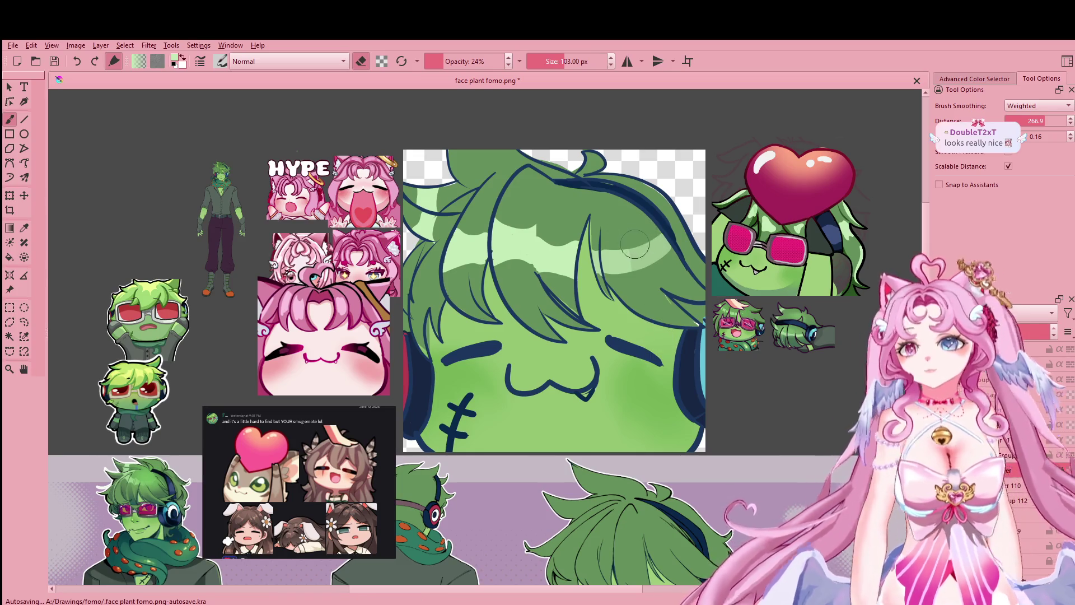
# Step: Switch to eraser mode and trim back the light hair highlight
pyautogui.press('e')
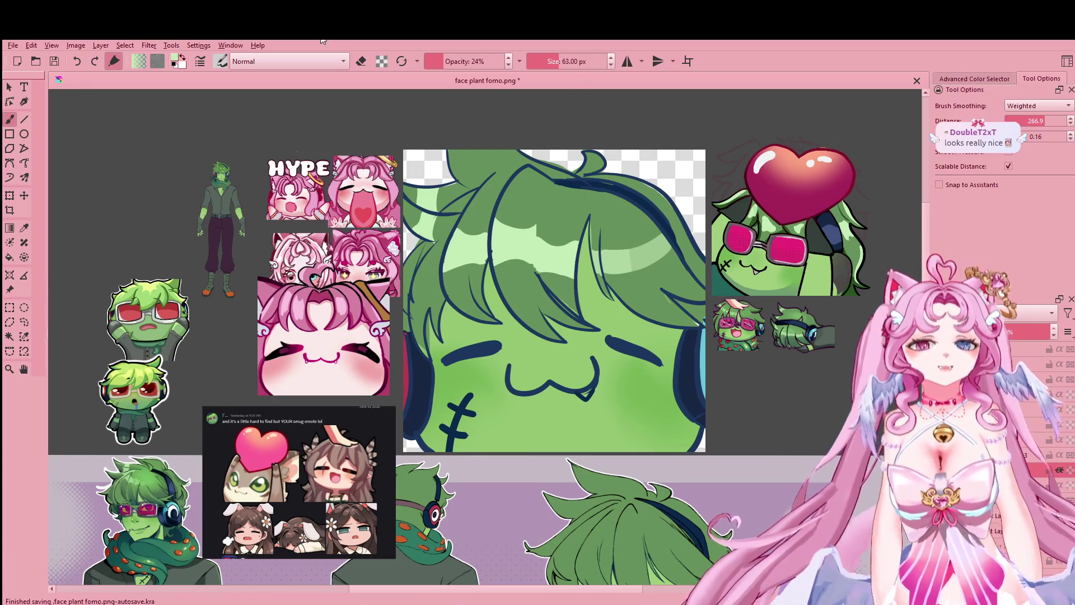
pyautogui.press('i')
pyautogui.press('i')
pyautogui.press('i')
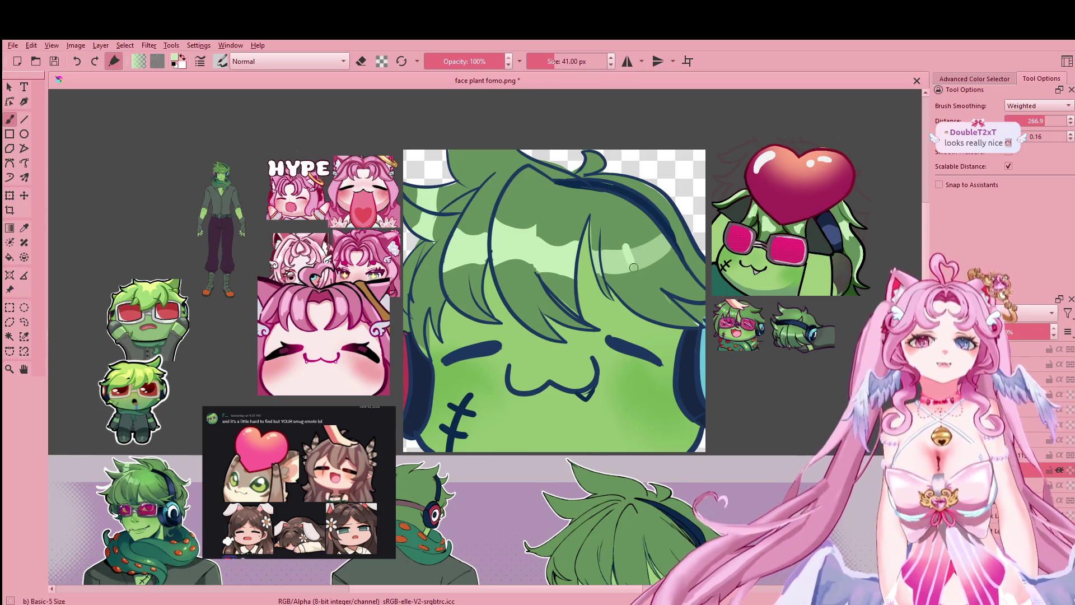
pyautogui.press('e')
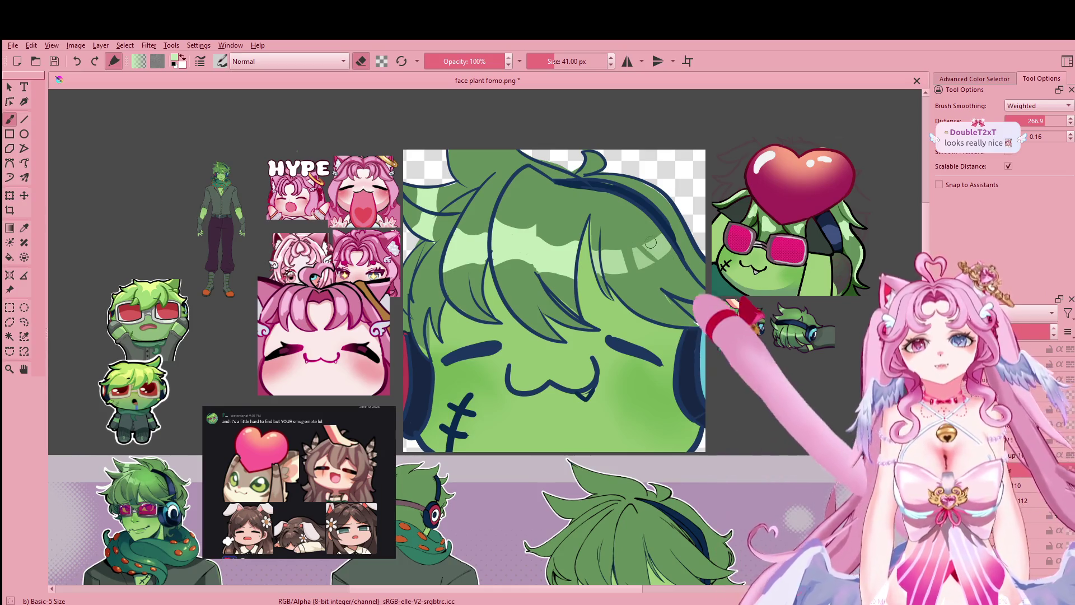
pyautogui.moveTo(659, 265); pyautogui.dragTo(643, 245)
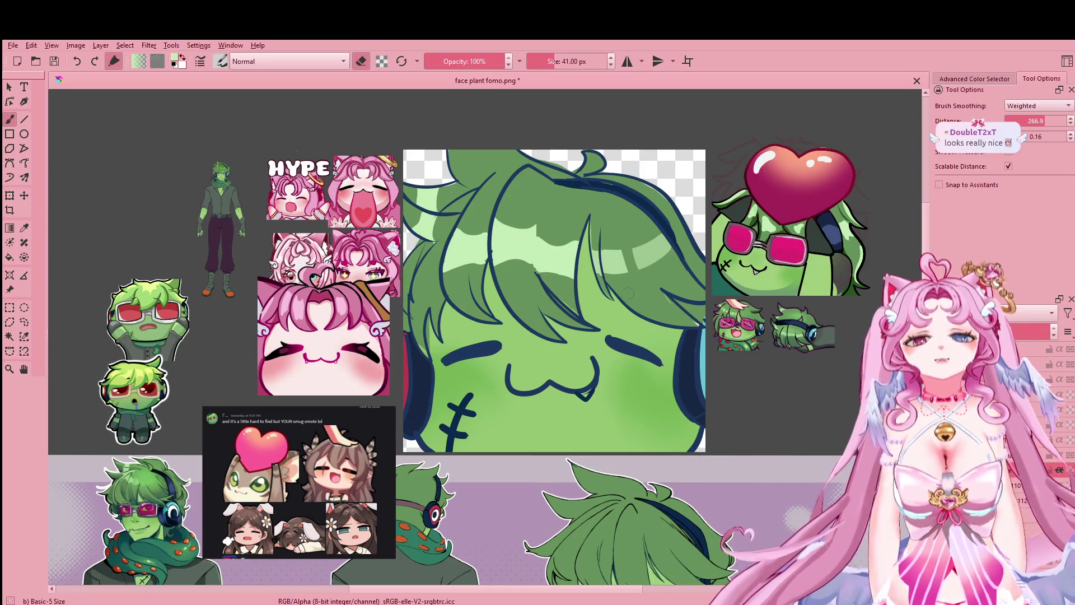
pyautogui.moveTo(627, 293); pyautogui.dragTo(860, 198)
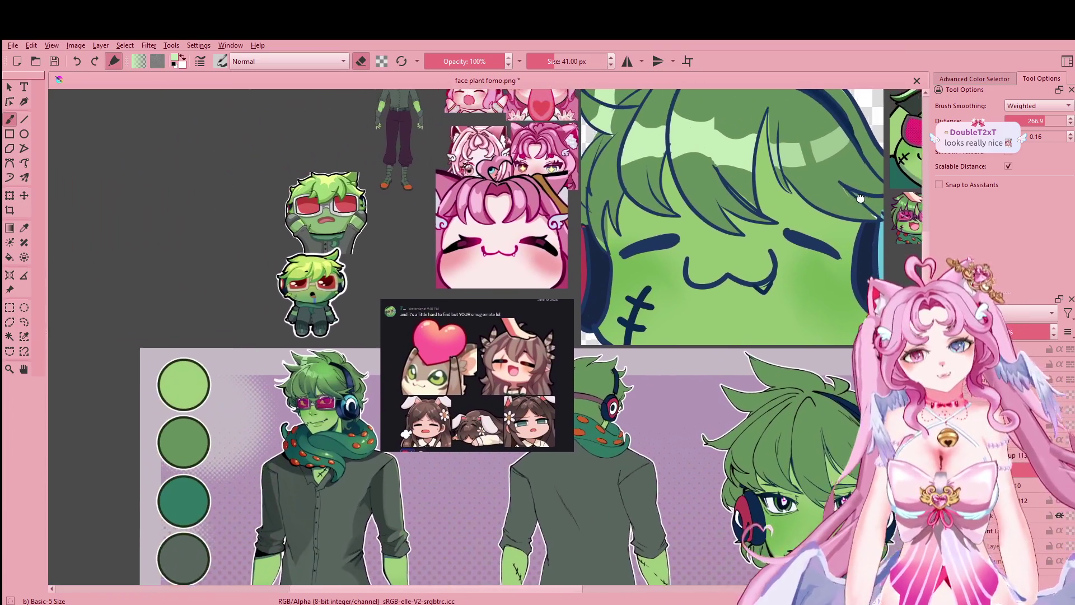
pyautogui.moveTo(860, 199)
pyautogui.mouseDown()
pyautogui.moveTo(630, 295)
pyautogui.moveTo(640, 321)
pyautogui.mouseUp()
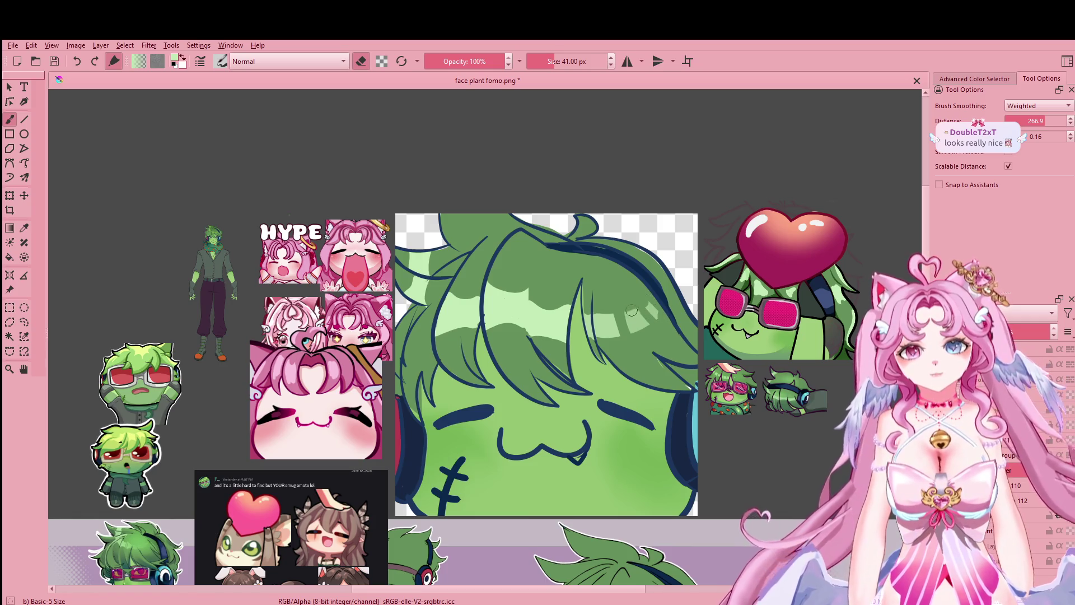
pyautogui.moveTo(638, 319); pyautogui.dragTo(611, 329)
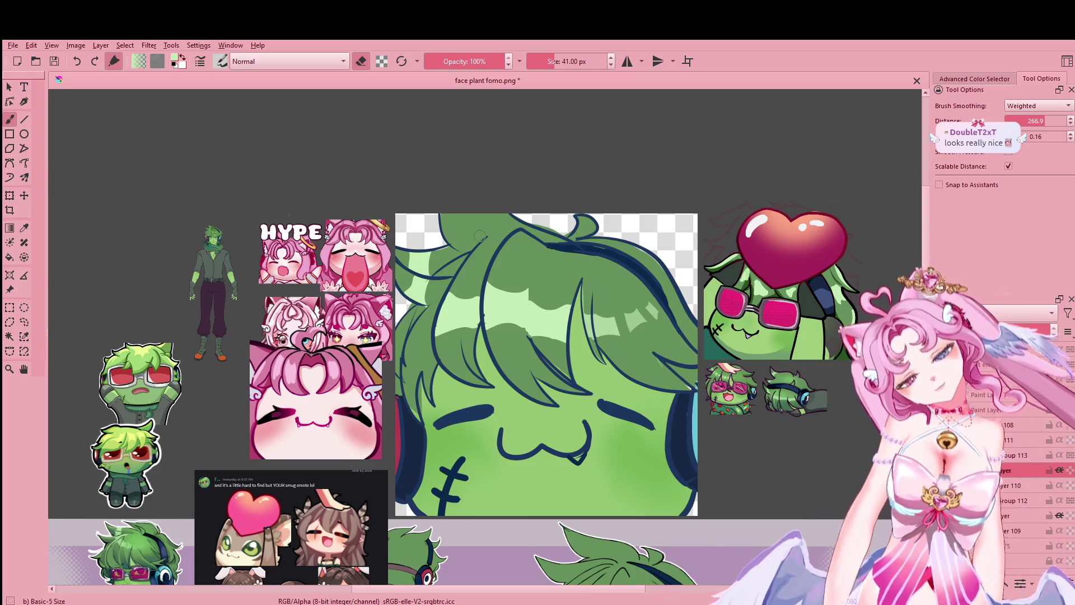
# Step: Paint a dark green stroke over the highlight, undoing and redoing it to compare
pyautogui.moveTo(530, 287); pyautogui.dragTo(529, 336)
pyautogui.hotkey('ctrl', 'z')
pyautogui.moveTo(527, 287); pyautogui.dragTo(525, 336)
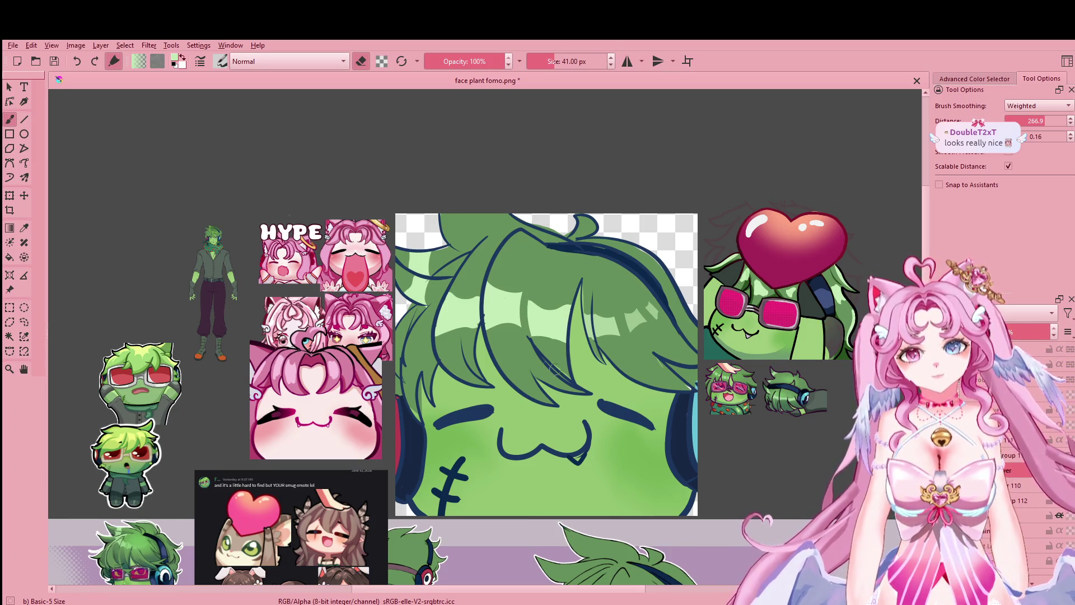
pyautogui.hotkey('ctrl', 'z')
pyautogui.hotkey('ctrl', 'shift', 'z')
pyautogui.hotkey('ctrl', 'shift', 'z')
pyautogui.hotkey('ctrl', 'z')
pyautogui.hotkey('ctrl', 'shift', 'z')
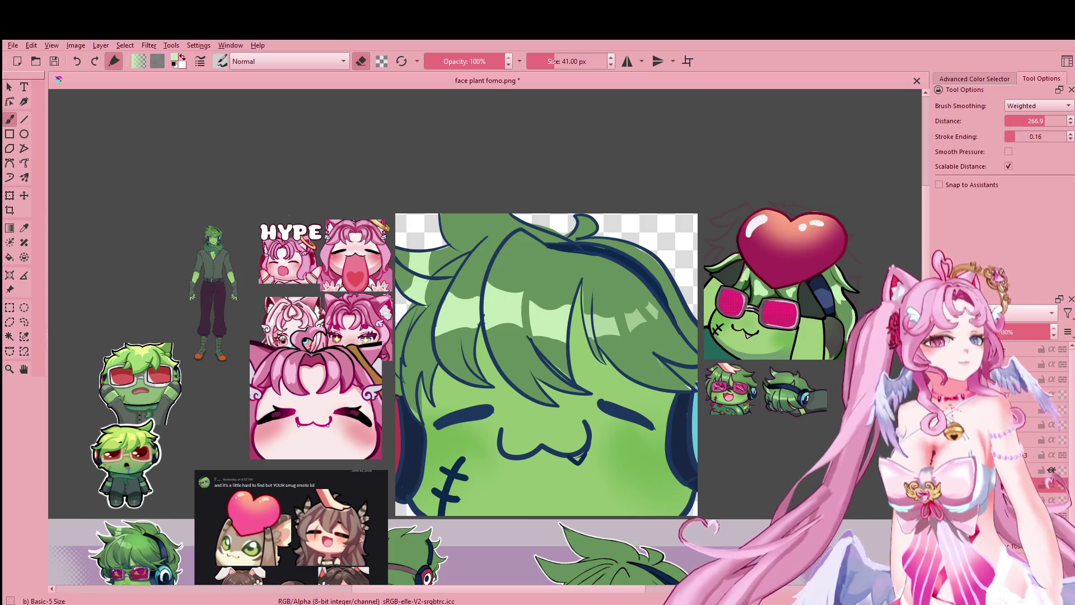
# Step: Turn off eraser mode, sample dark green (41, 82, 32) from the hair, then test a strand stroke and undo it
pyautogui.press('e')
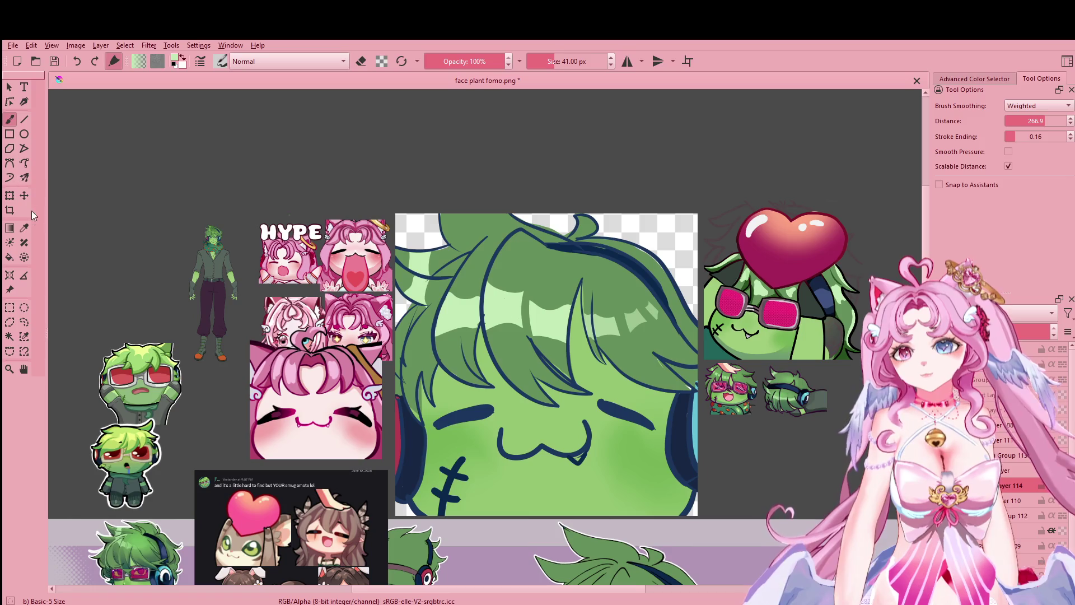
pyautogui.press('p')
pyautogui.click(213, 269)
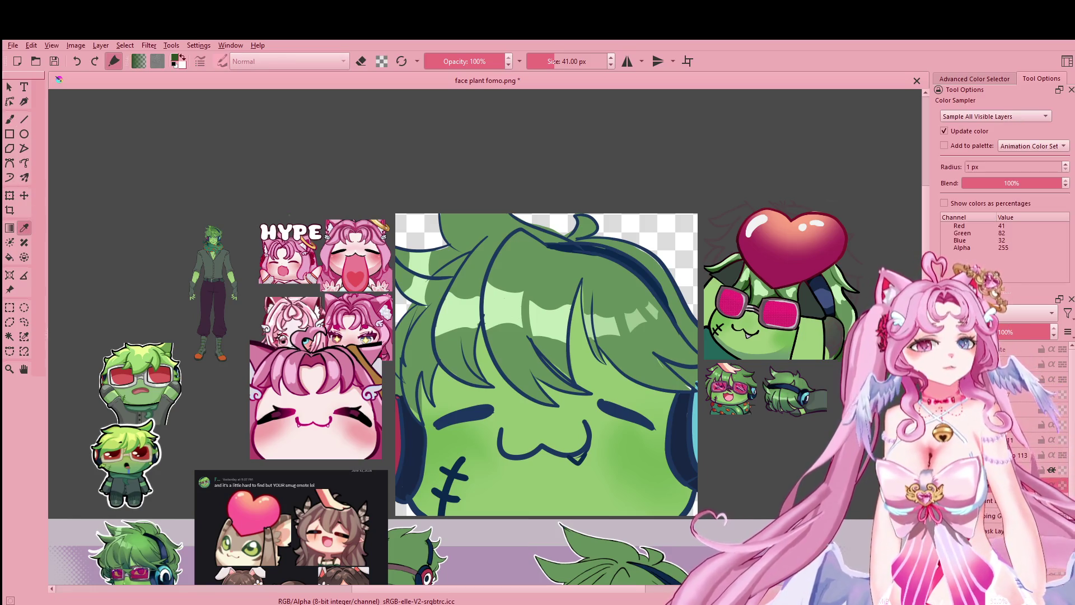
pyautogui.press('b')
pyautogui.moveTo(520, 297); pyautogui.dragTo(573, 386)
pyautogui.hotkey('ctrl', 'z')
pyautogui.moveTo(525, 300); pyautogui.dragTo(577, 389)
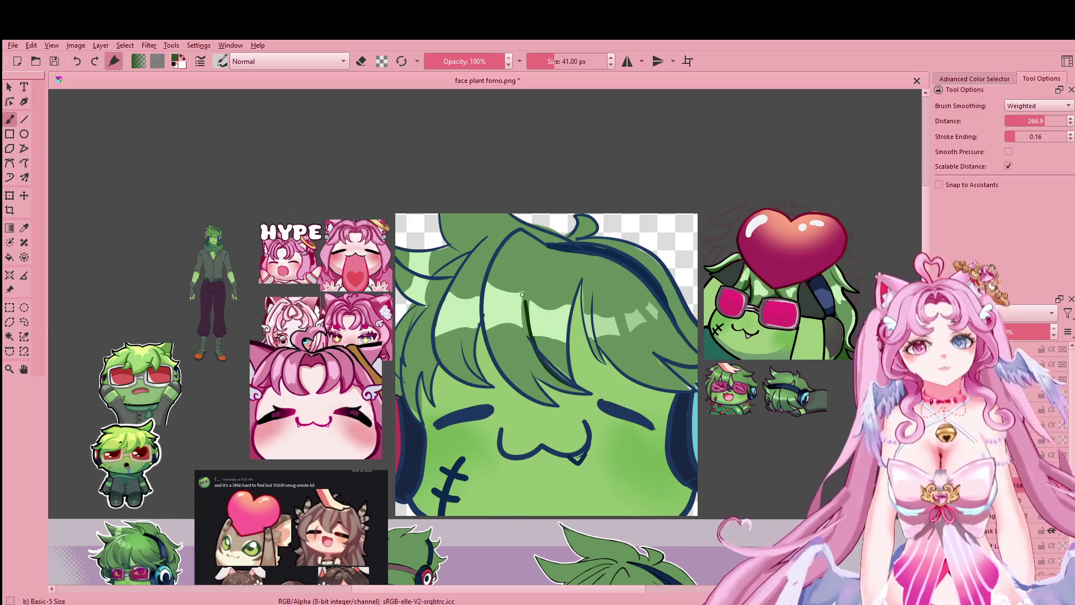
pyautogui.hotkey('ctrl', 'z')
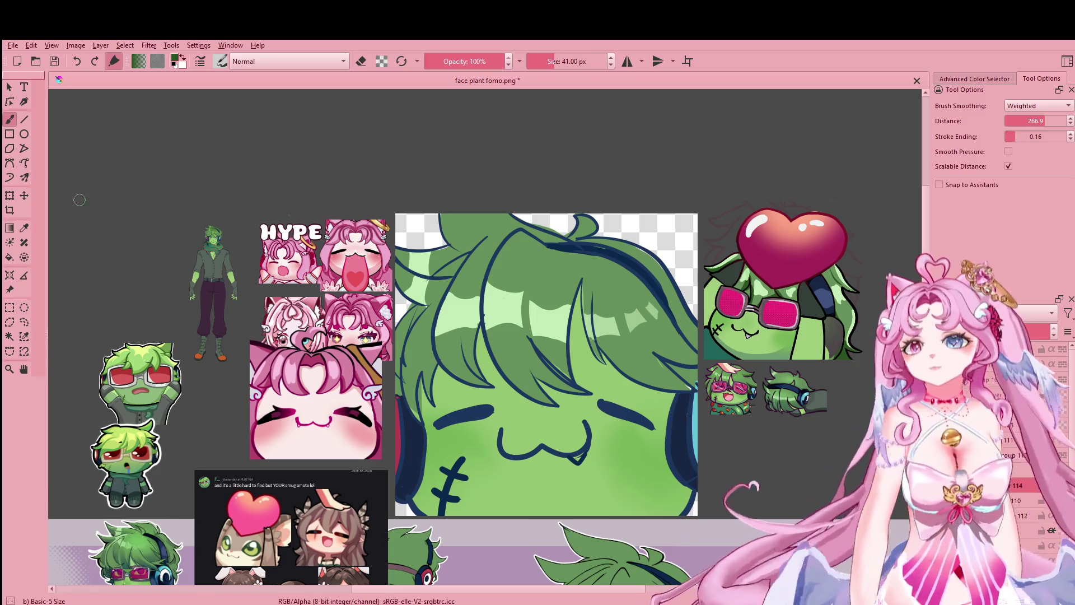
pyautogui.moveTo(784, 435); pyautogui.dragTo(375, 366)
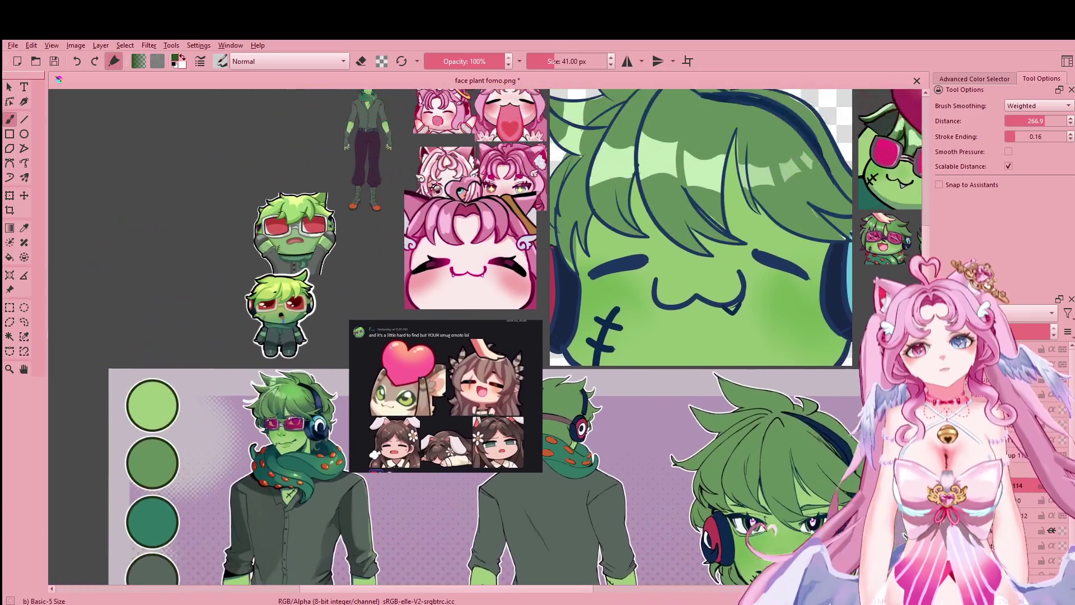
# Step: Sample a colour from the canvas and return to the freehand brush on the big hair emote
pyautogui.scroll(1, 616, 386)
pyautogui.scroll(4, 615, 386)
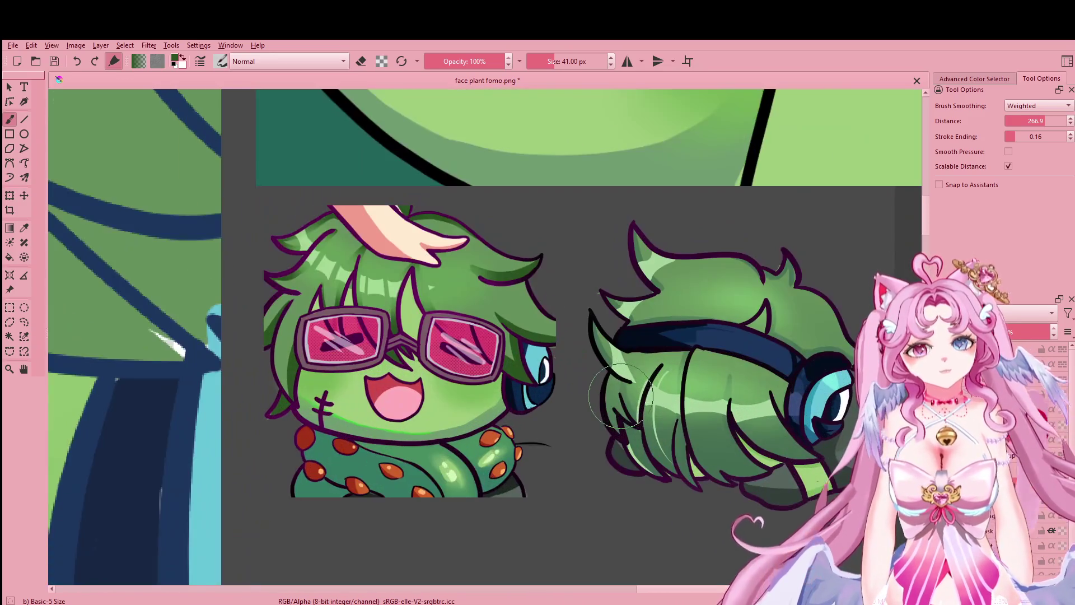
pyautogui.click(25, 227)
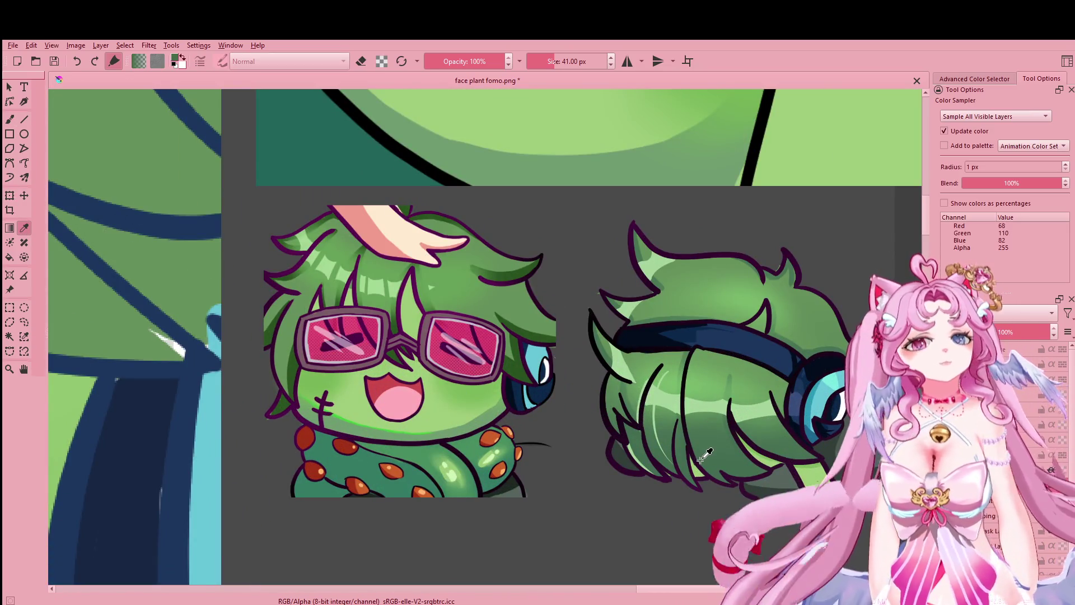
pyautogui.click(11, 120)
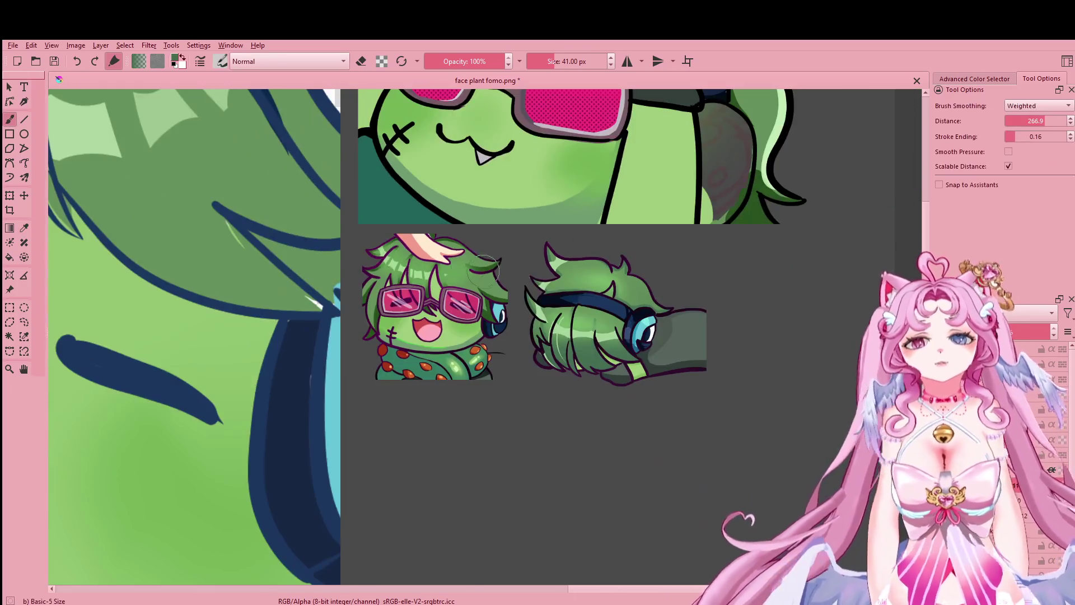
pyautogui.scroll(-5, 496, 291)
pyautogui.moveTo(329, 212)
pyautogui.mouseDown()
pyautogui.moveTo(687, 324)
pyautogui.moveTo(666, 322)
pyautogui.mouseUp()
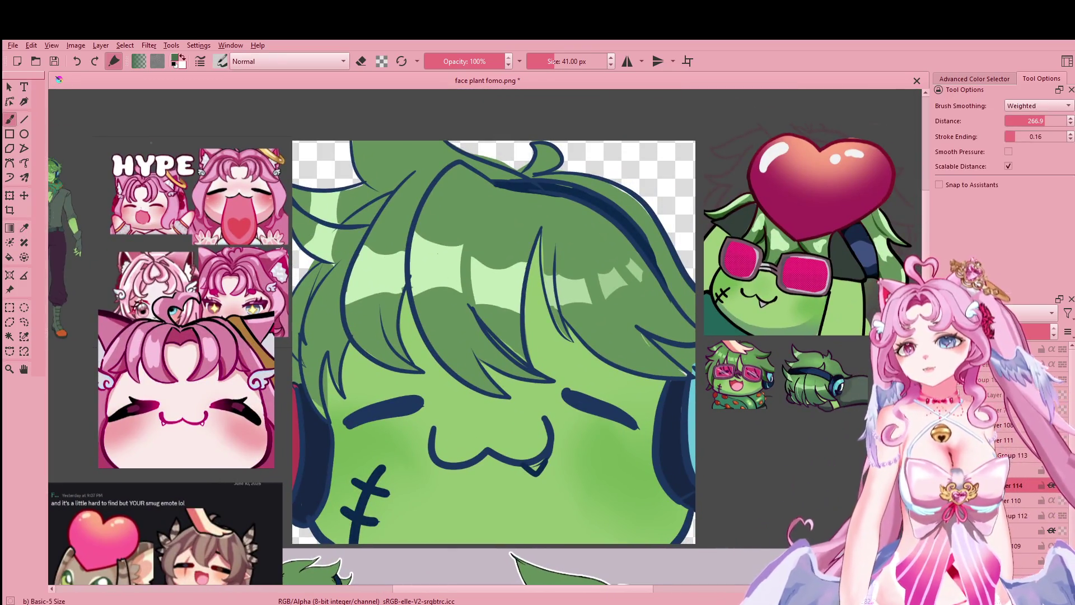
# Step: Fill the hair with dark-to-light gradients, darkening its right side
pyautogui.click(9, 228)
pyautogui.moveTo(456, 487); pyautogui.dragTo(408, 167)
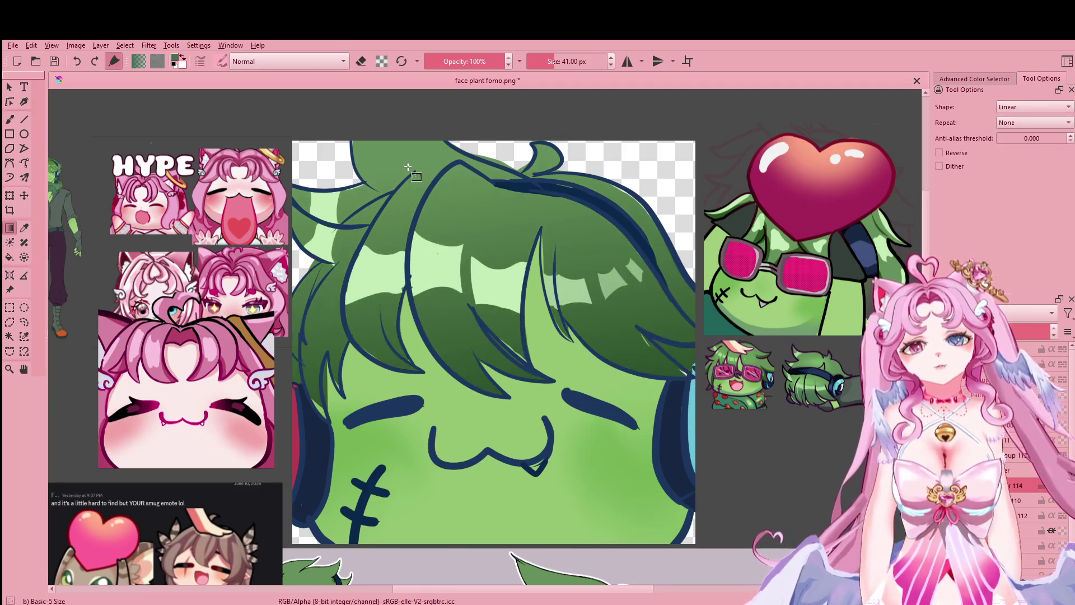
pyautogui.moveTo(739, 341)
pyautogui.mouseDown()
pyautogui.moveTo(650, 353)
pyautogui.moveTo(733, 331)
pyautogui.mouseUp()
pyautogui.hotkey('ctrl', 'z')
pyautogui.moveTo(482, 503); pyautogui.dragTo(478, 366)
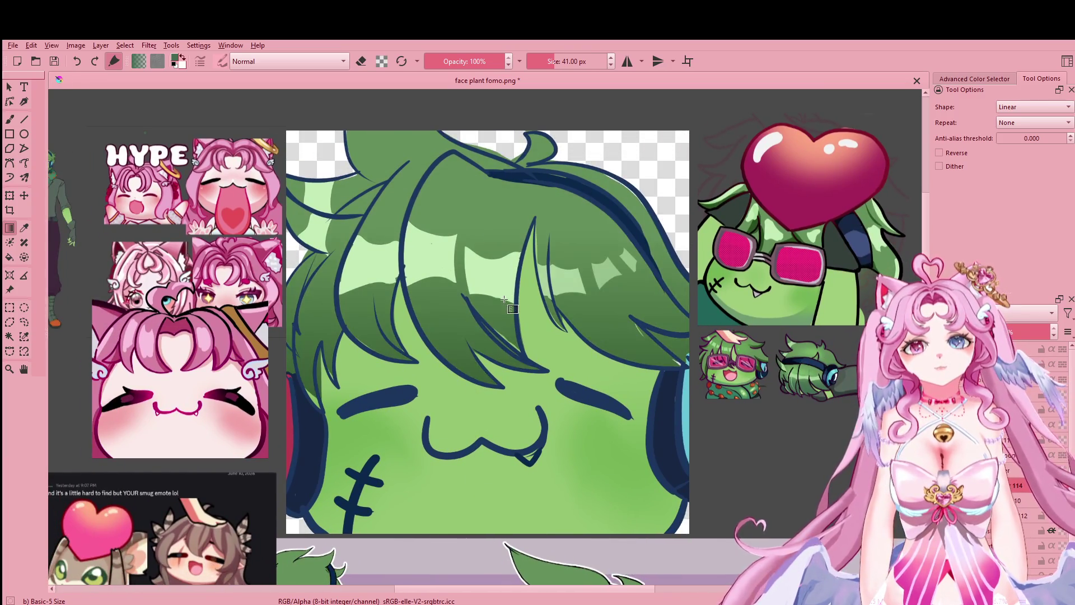
pyautogui.moveTo(467, 439); pyautogui.dragTo(464, 338)
pyautogui.moveTo(494, 448); pyautogui.dragTo(504, 323)
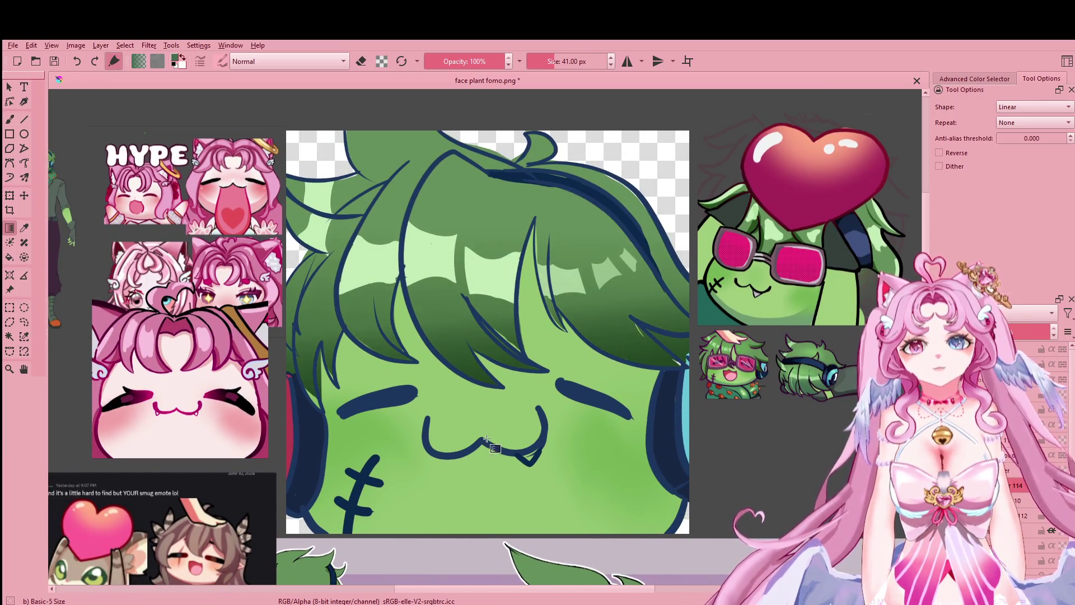
pyautogui.moveTo(647, 321); pyautogui.dragTo(628, 347)
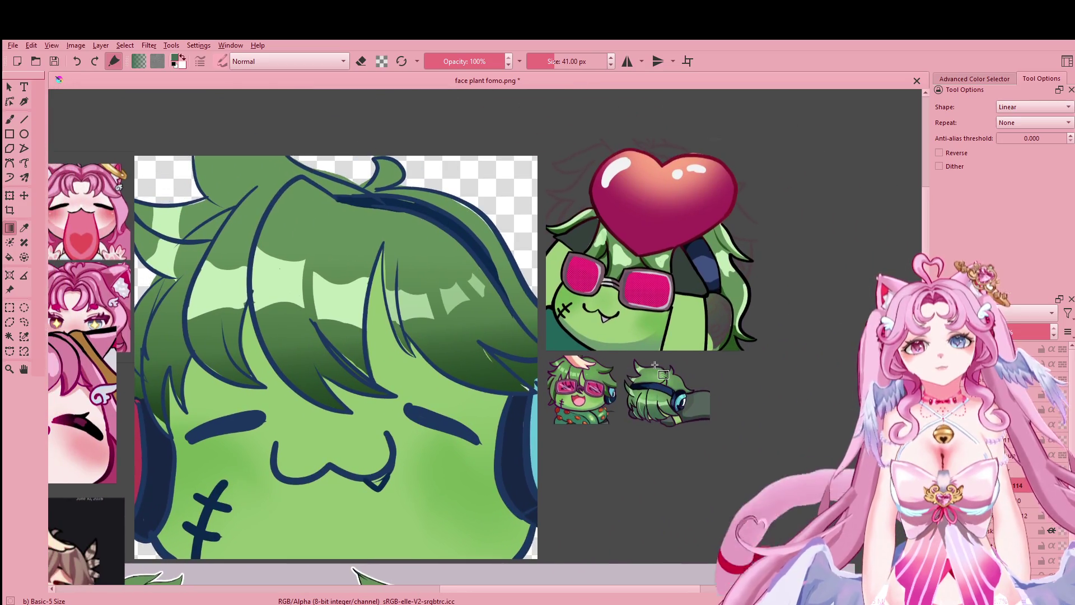
# Step: Pick the lighter green from the small emote's hair, swap colours, and load the large Airbrush Soft preset
pyautogui.scroll(2, 628, 348)
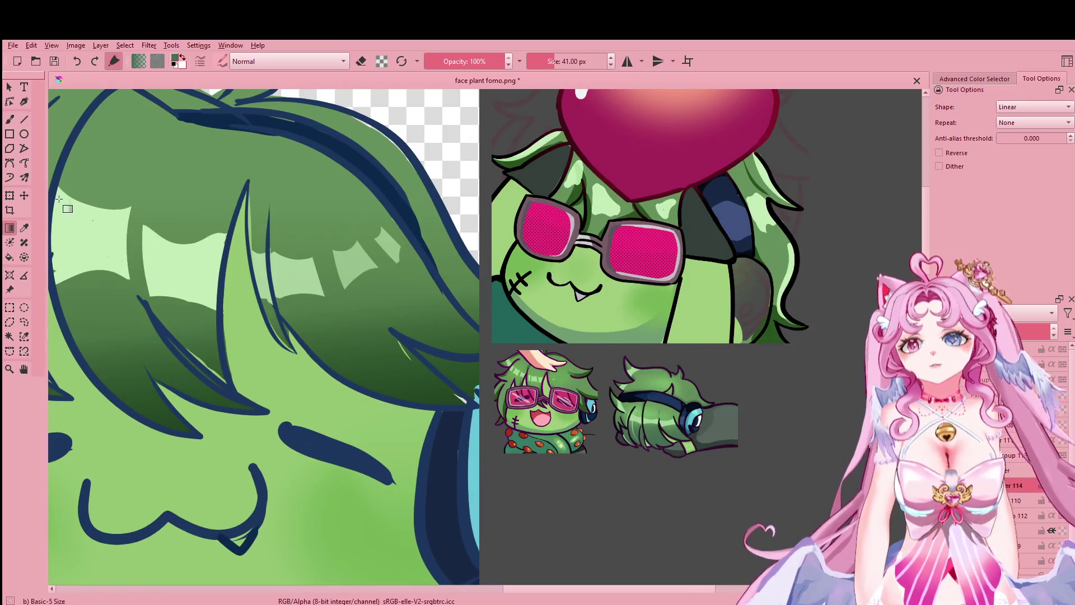
pyautogui.click(24, 228)
pyautogui.click(663, 388)
pyautogui.scroll(-3, 548, 359)
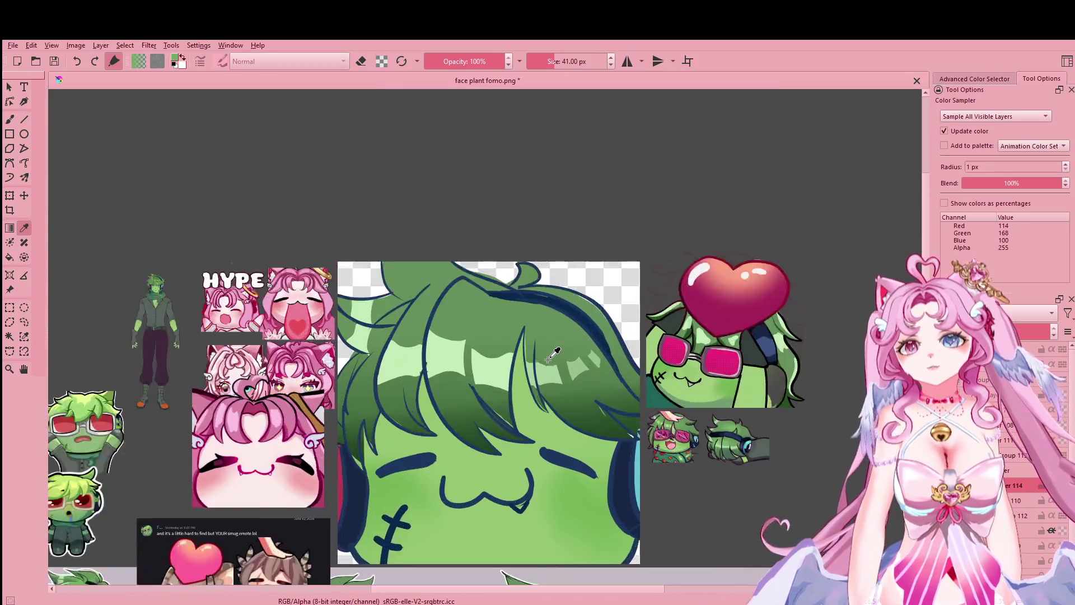
pyautogui.scroll(2, 548, 359)
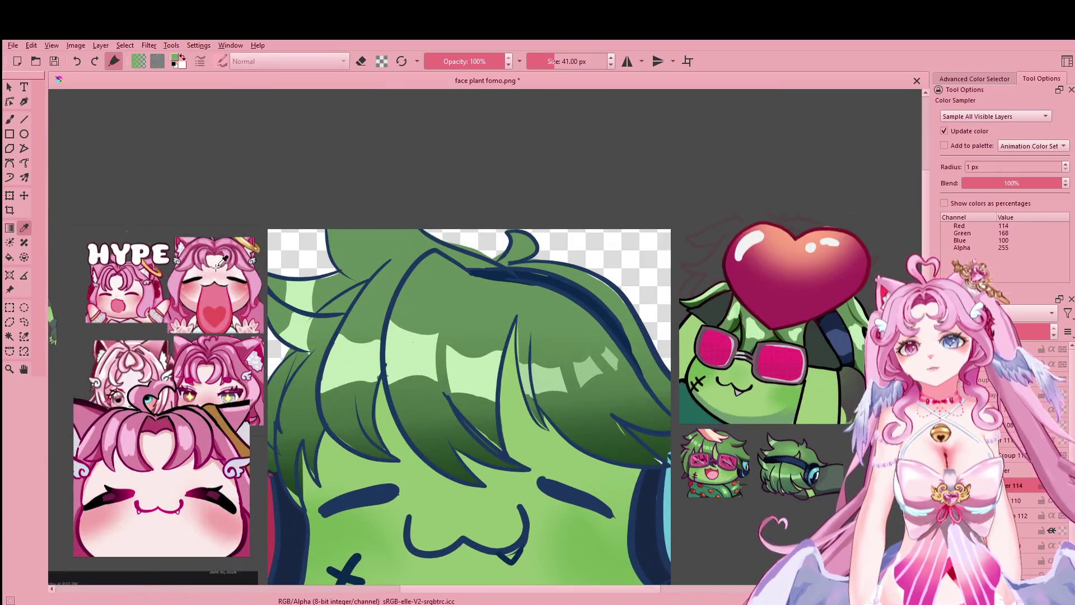
pyautogui.click(182, 57)
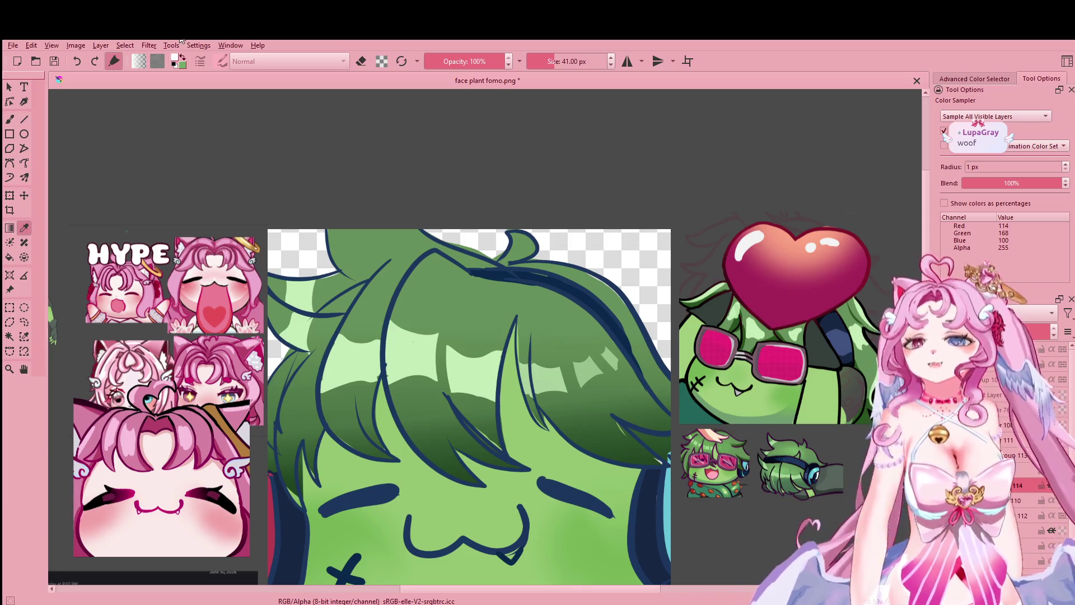
pyautogui.click(11, 133)
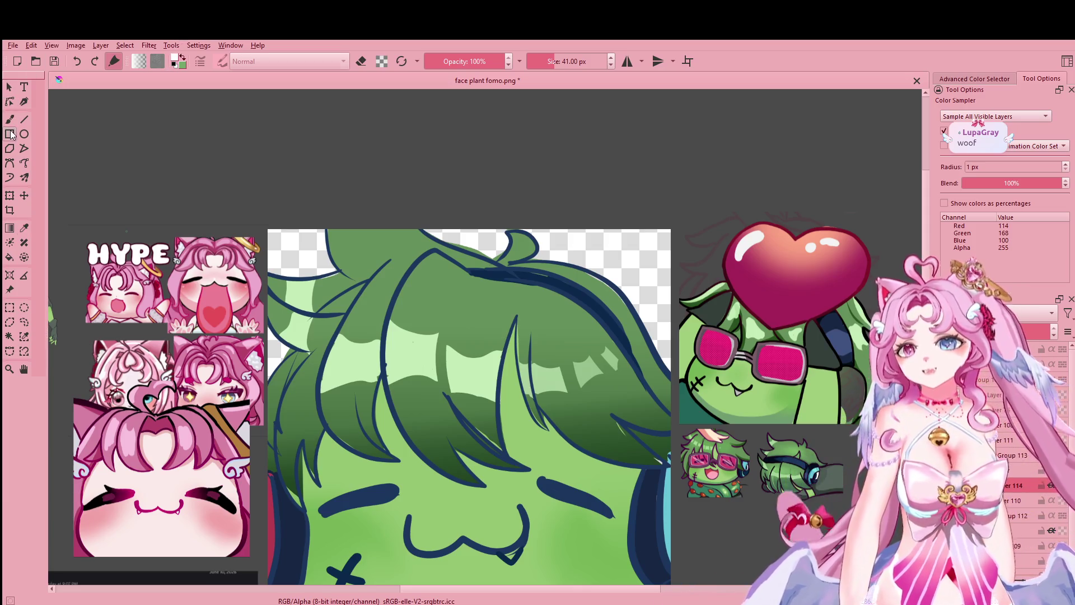
pyautogui.click(10, 119)
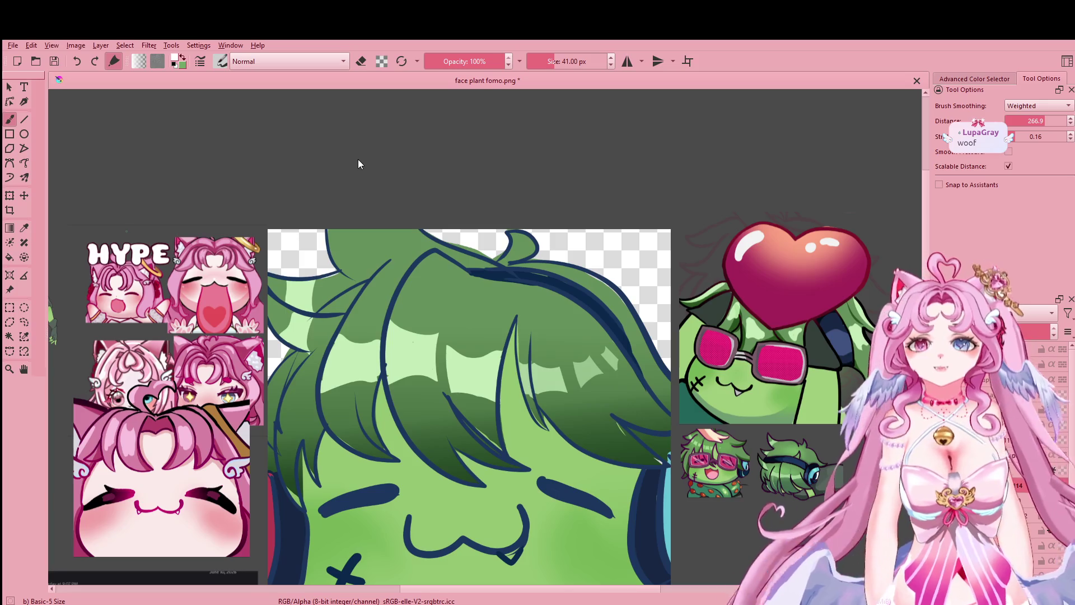
pyautogui.press('/')
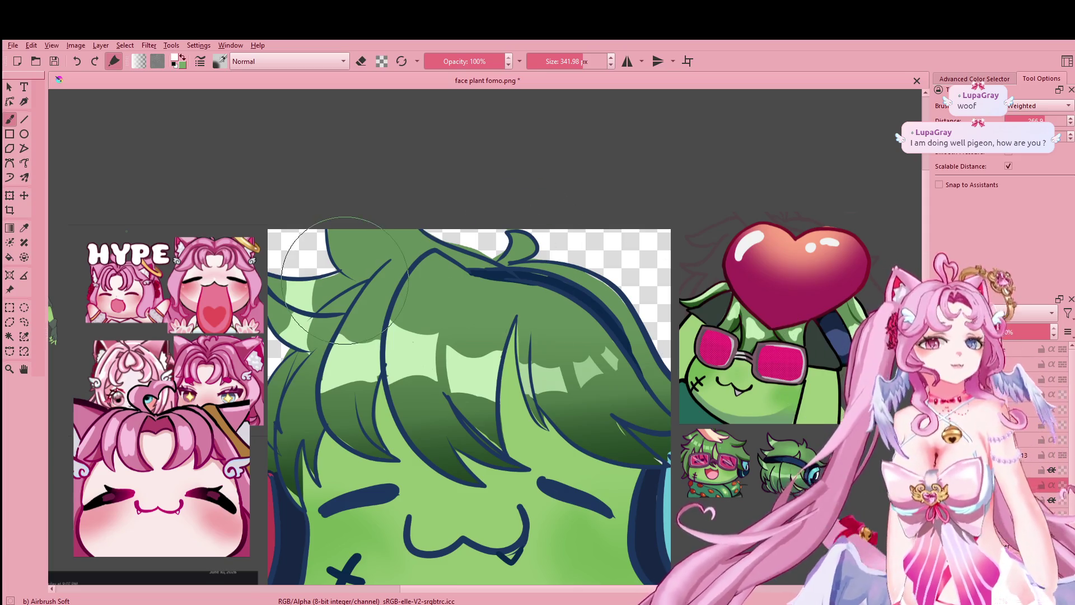
# Step: Try soft light-green airbrush highlights on the hair and undo them
pyautogui.moveTo(358, 303); pyautogui.dragTo(428, 325)
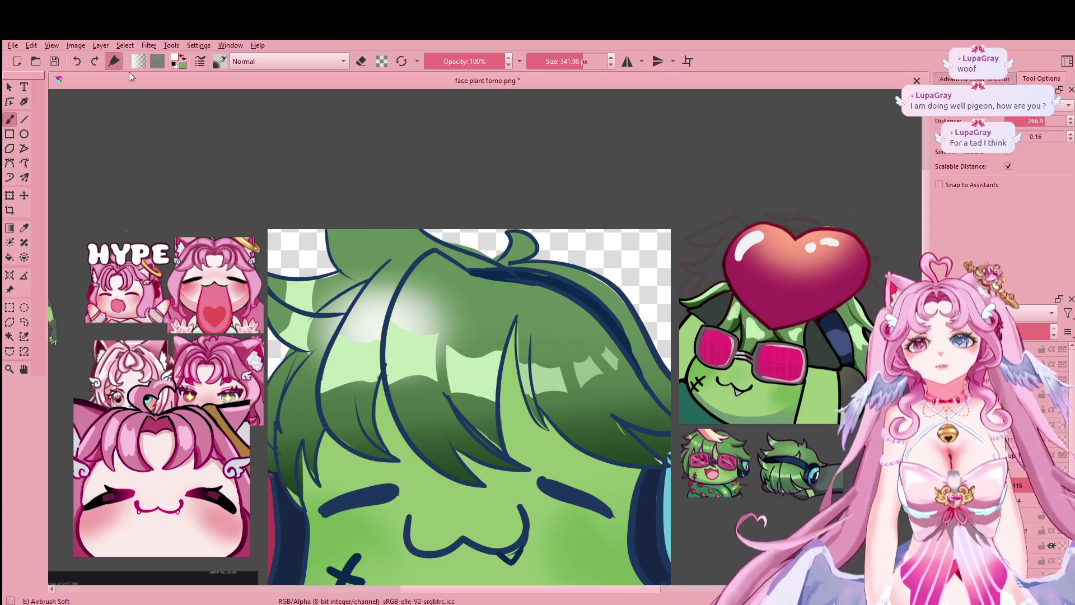
pyautogui.hotkey('ctrl', 'z')
pyautogui.click(24, 227)
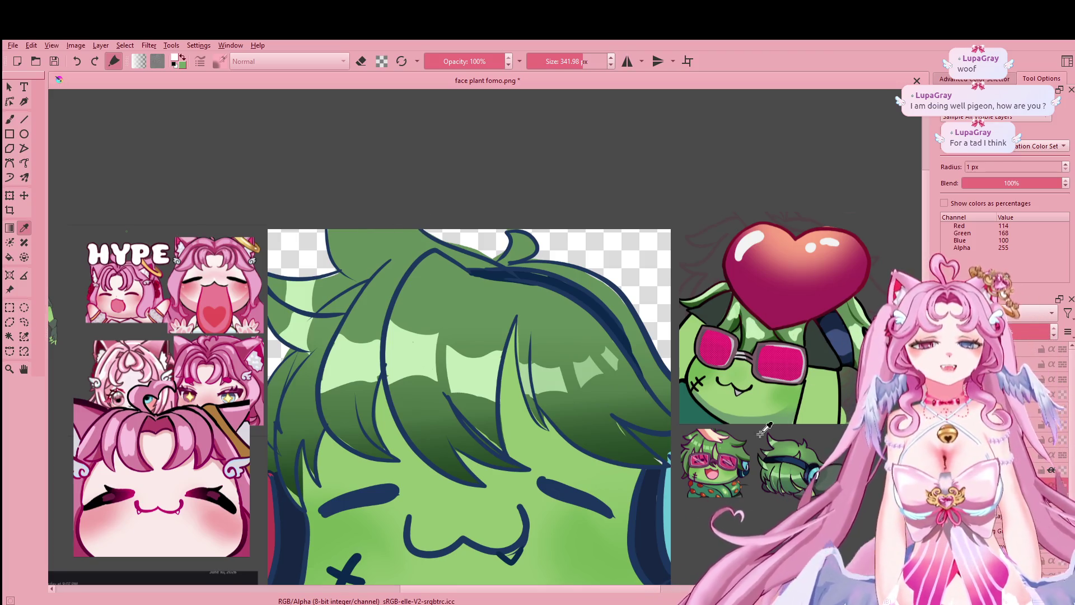
pyautogui.click(775, 448)
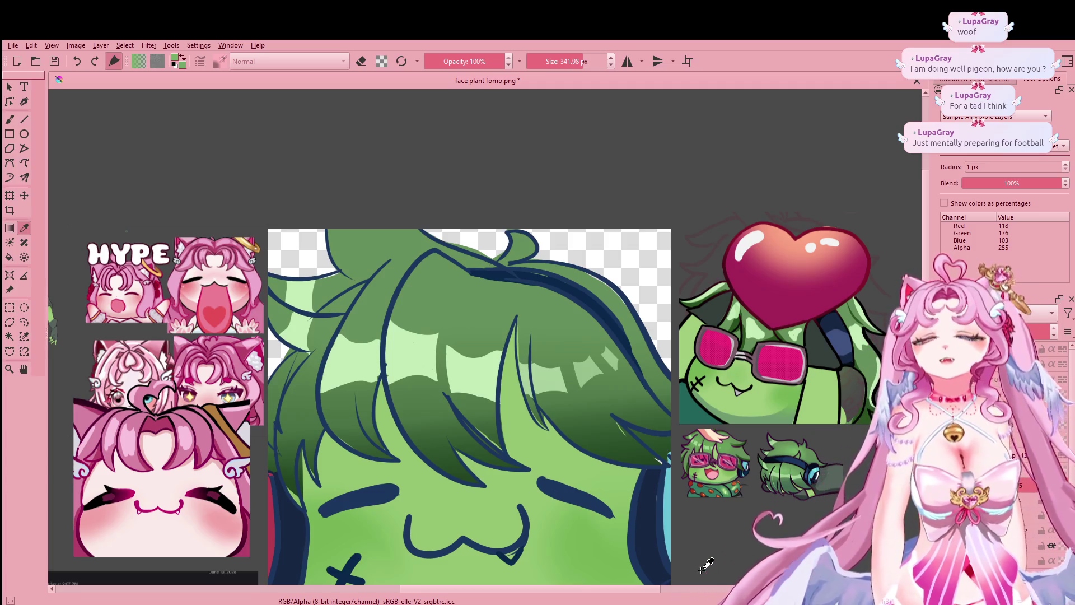
pyautogui.click(9, 119)
pyautogui.moveTo(416, 297)
pyautogui.mouseDown()
pyautogui.moveTo(554, 308)
pyautogui.moveTo(666, 359)
pyautogui.mouseUp()
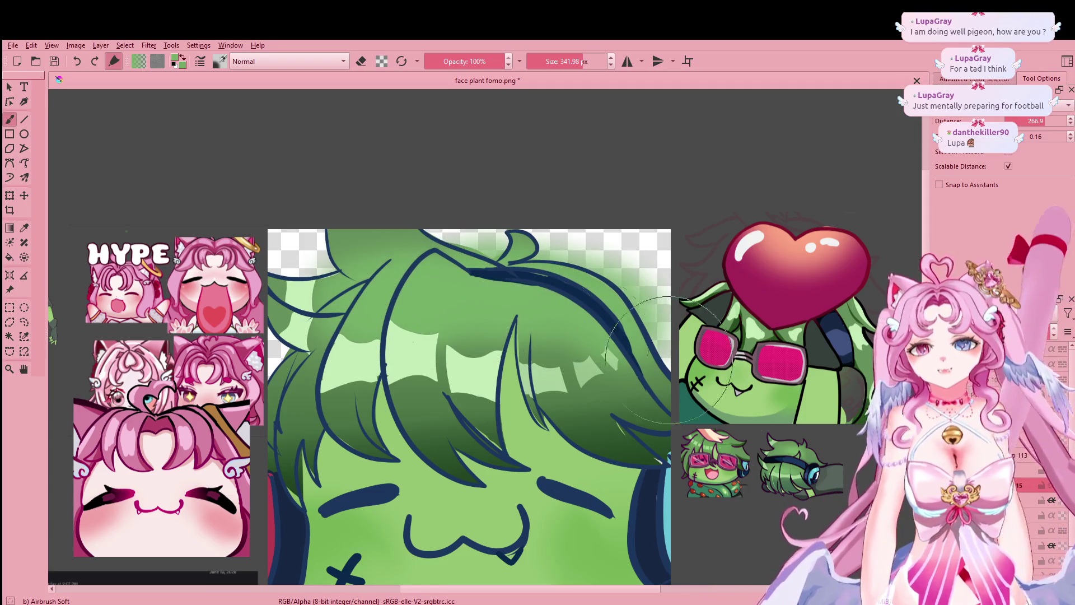
pyautogui.hotkey('ctrl', 'z')
# Step: Select the upper layer, sample the dark navy lineart colour, and switch to Basic-5 Size
pyautogui.scroll(-1, 657, 386)
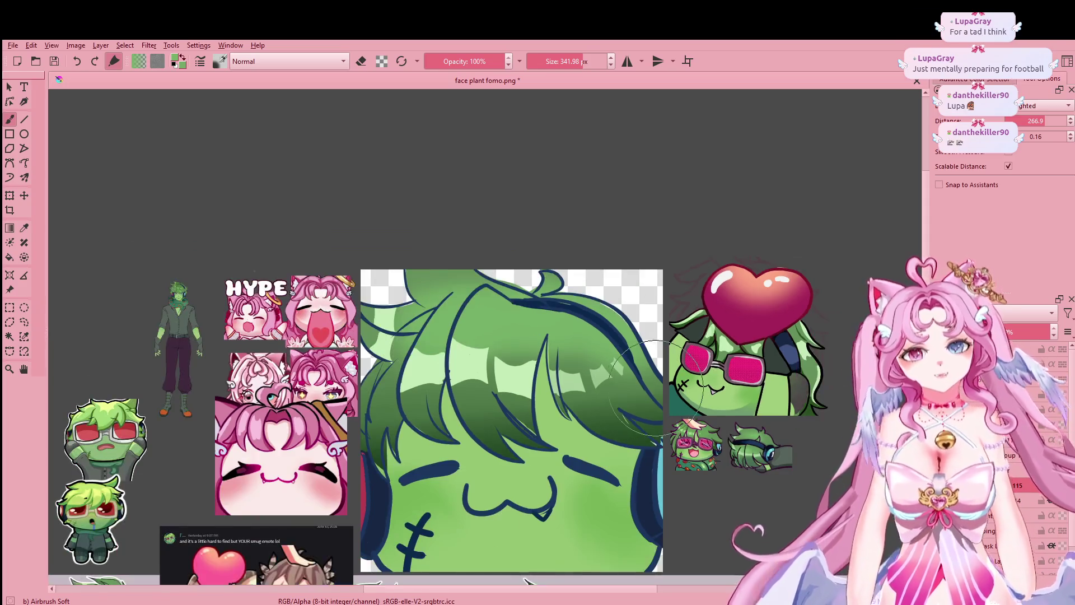
pyautogui.scroll(-2, 658, 386)
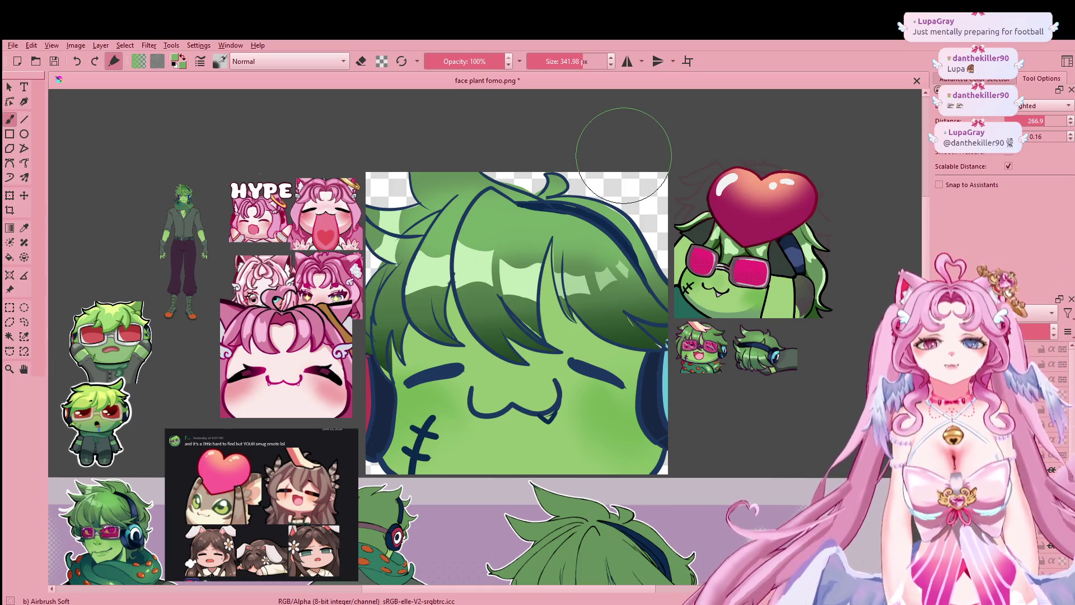
pyautogui.click(1019, 425)
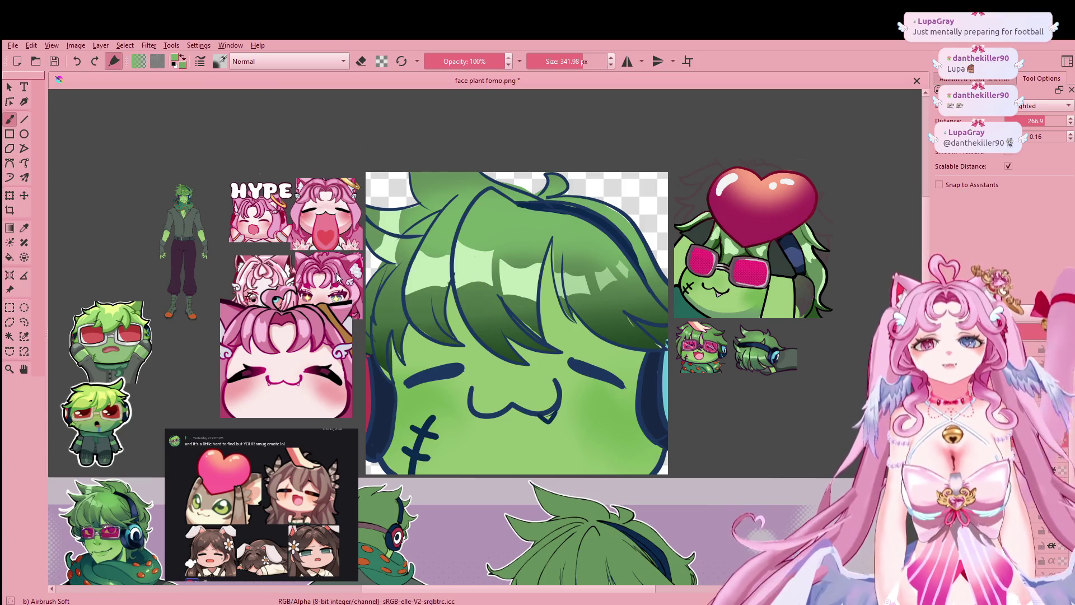
pyautogui.keyDown('ctrl'); pyautogui.click(608, 244); pyautogui.keyUp('ctrl')
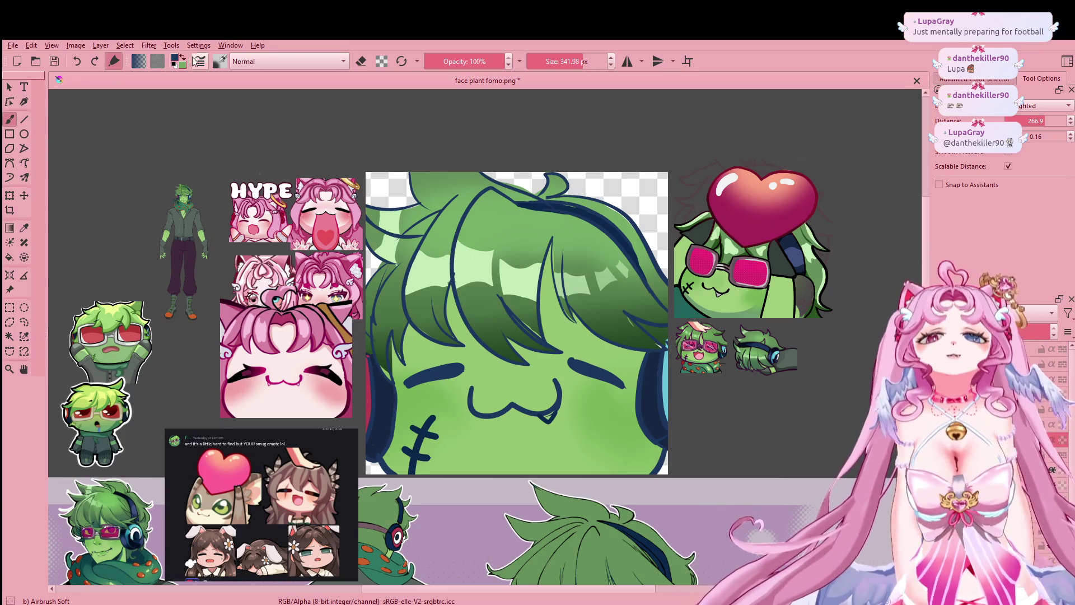
pyautogui.press('/')
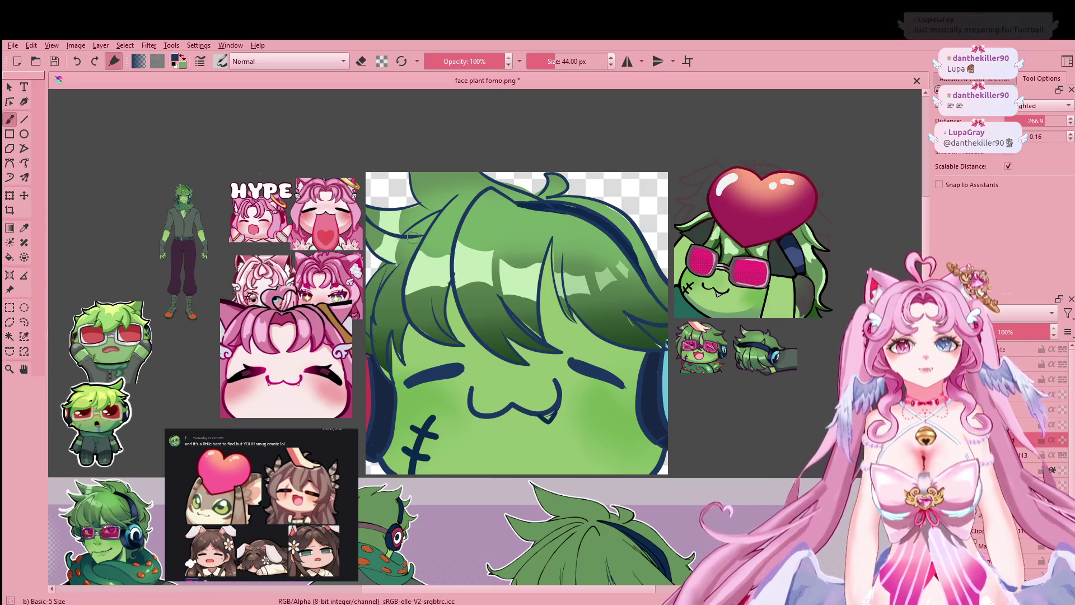
# Step: Draw a dark navy strand across the top of the hair with a 44 px brush, then shrink to 32 px
pyautogui.press(']')
pyautogui.moveTo(440, 213); pyautogui.dragTo(405, 234)
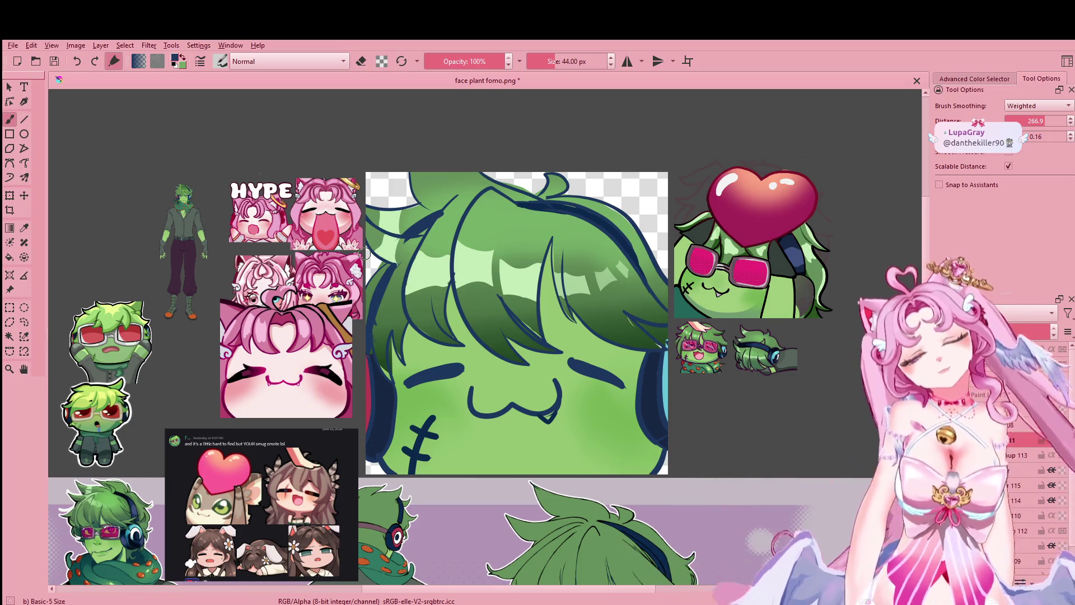
pyautogui.scroll(-3, 648, 450)
pyautogui.scroll(2, 647, 448)
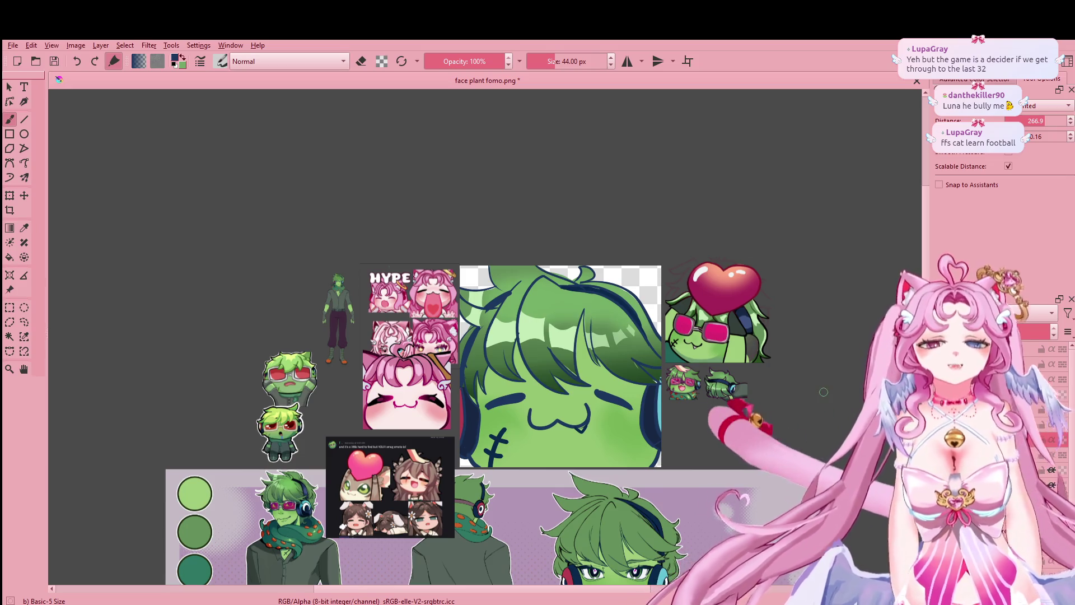
pyautogui.scroll(1, 644, 368)
pyautogui.scroll(-3, 644, 368)
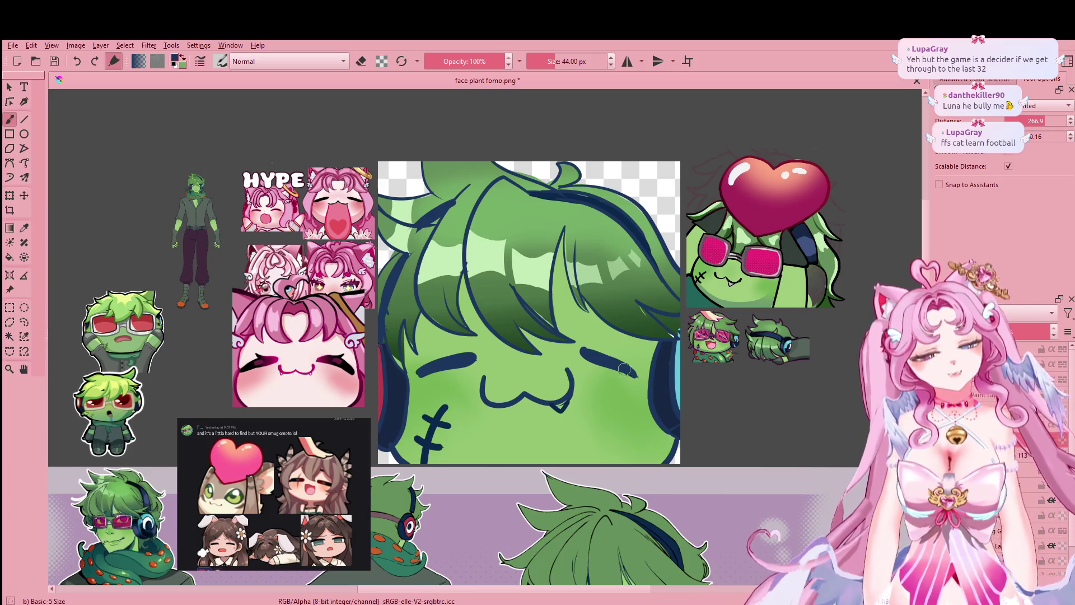
pyautogui.press('[')
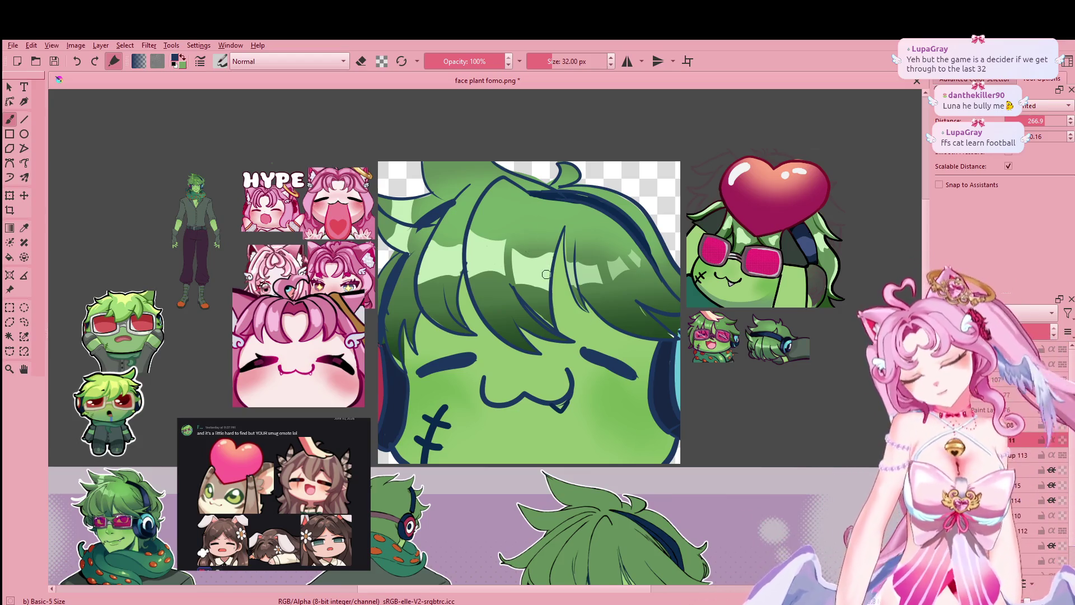
# Step: Zoom out and pan to frame the emote alongside the character reference sheet
pyautogui.scroll(-2, 546, 275)
pyautogui.moveTo(568, 297)
pyautogui.mouseDown()
pyautogui.moveTo(585, 191)
pyautogui.moveTo(656, 223)
pyautogui.moveTo(577, 203)
pyautogui.moveTo(645, 207)
pyautogui.moveTo(587, 218)
pyautogui.moveTo(570, 246)
pyautogui.mouseUp()
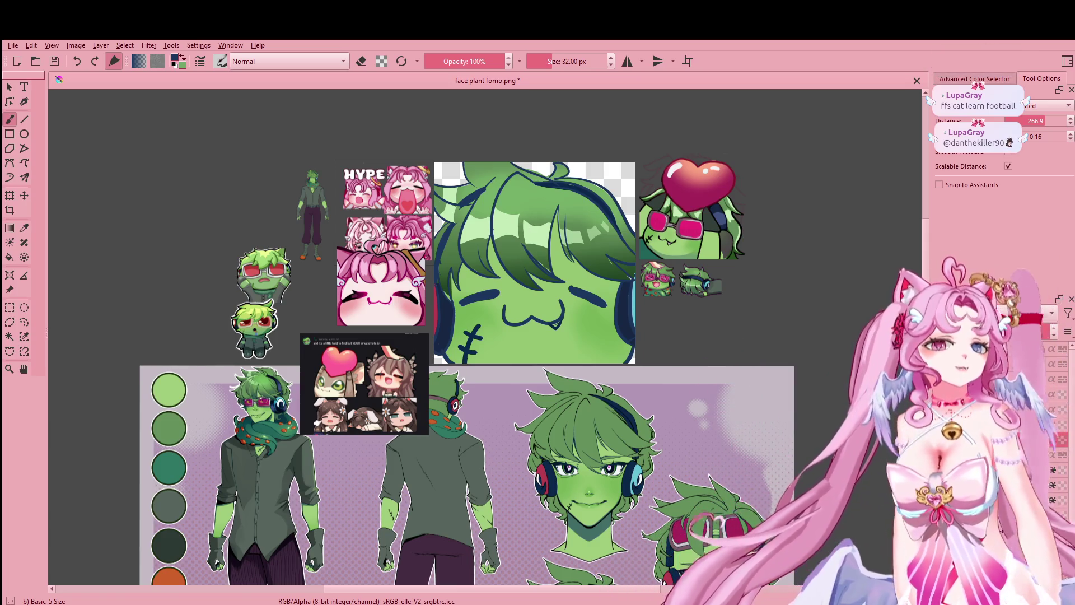
pyautogui.moveTo(710, 320)
pyautogui.mouseDown()
pyautogui.moveTo(722, 312)
pyautogui.moveTo(697, 368)
pyautogui.mouseUp()
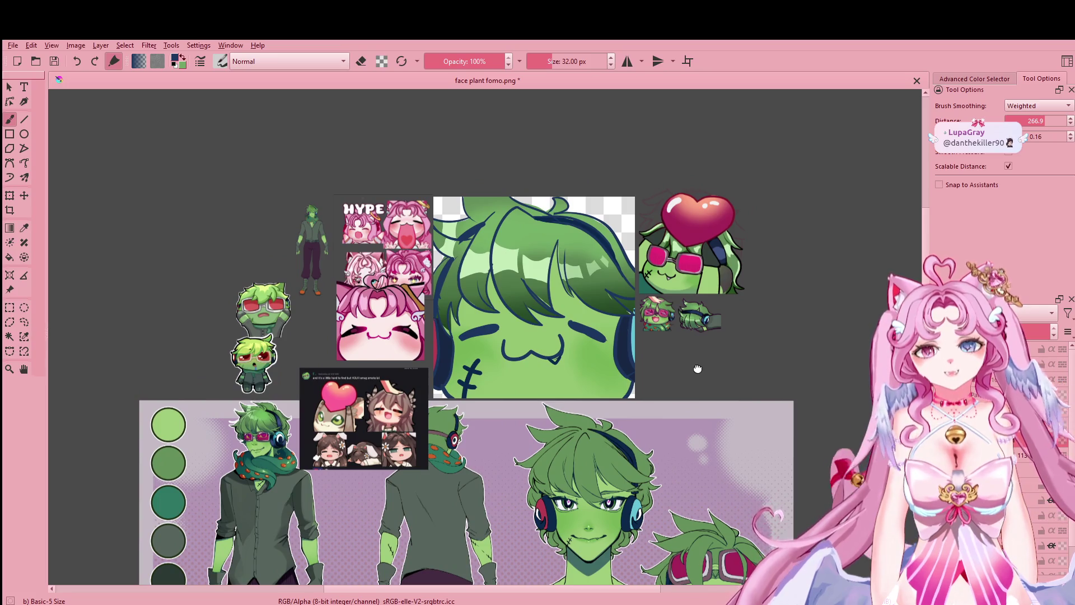
pyautogui.moveTo(697, 369); pyautogui.dragTo(637, 348)
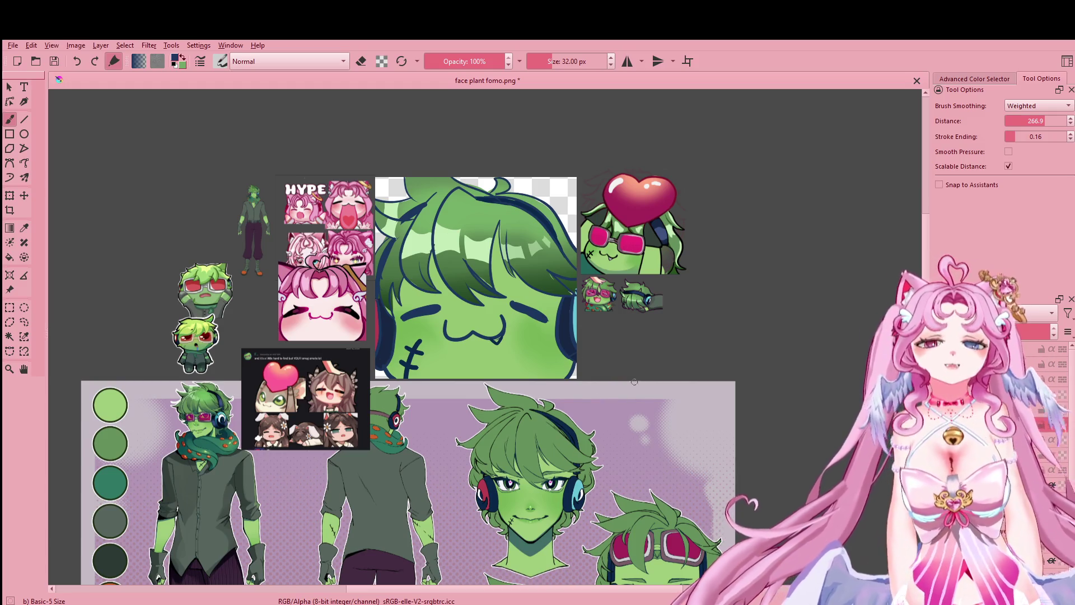
# Step: Sample magenta from the reference goggles and draw the left goggle lens outline
pyautogui.click(25, 228)
pyautogui.click(664, 542)
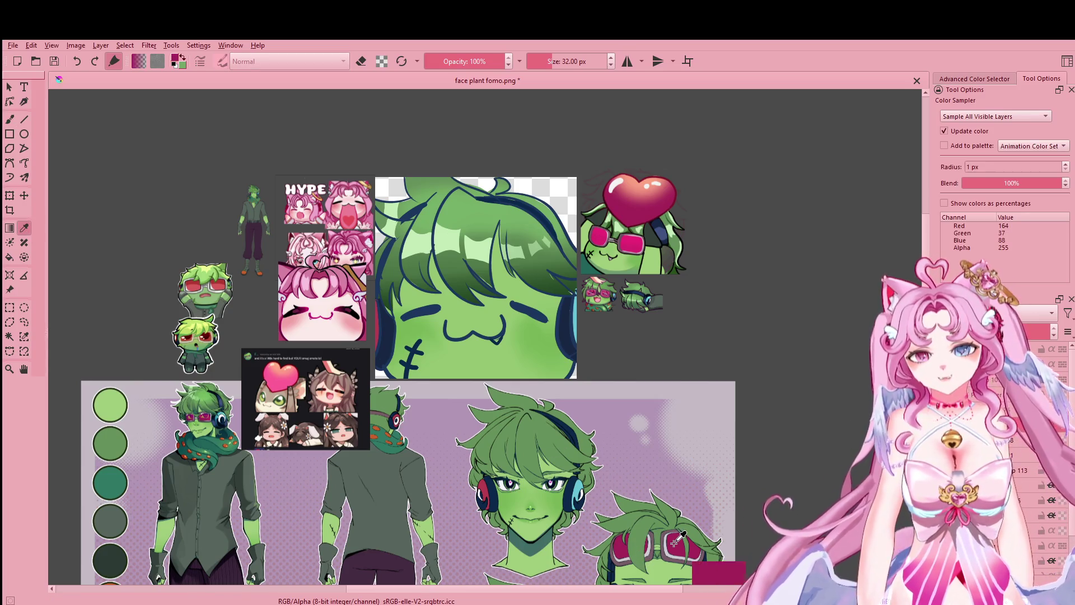
pyautogui.press('b')
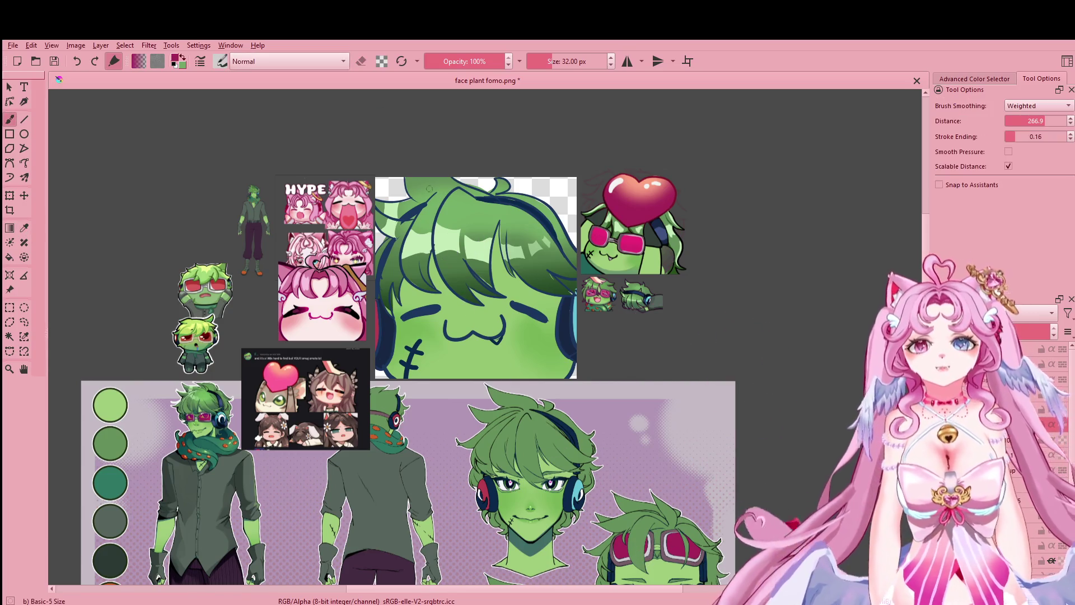
pyautogui.moveTo(389, 219); pyautogui.dragTo(417, 252)
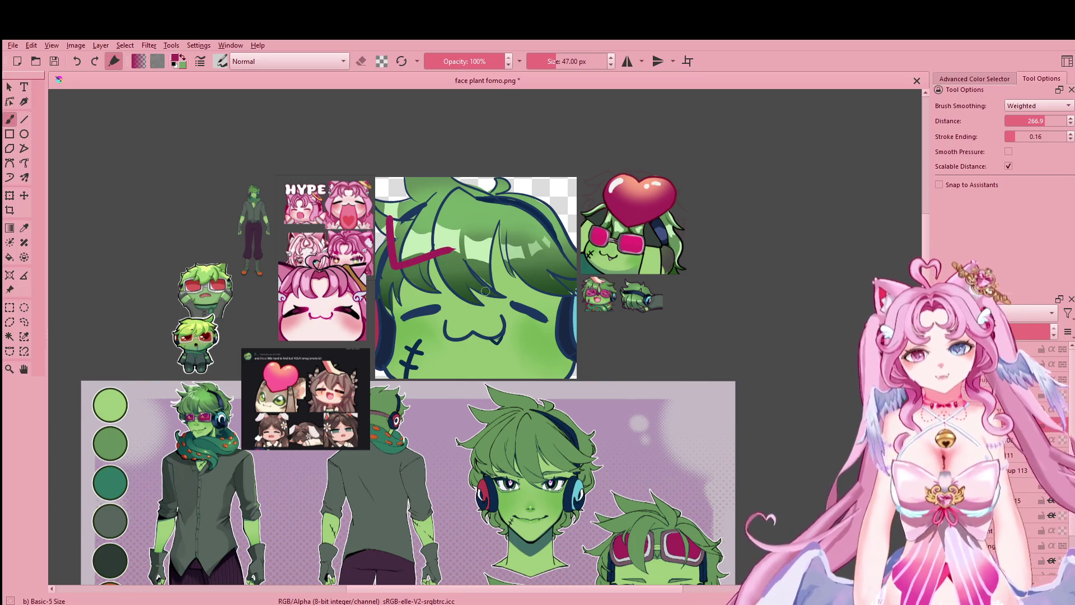
pyautogui.hscroll(-2, 485, 291)
pyautogui.hotkey('ctrl', 'z')
pyautogui.moveTo(436, 241)
pyautogui.mouseDown()
pyautogui.moveTo(511, 254)
pyautogui.moveTo(442, 240)
pyautogui.mouseUp()
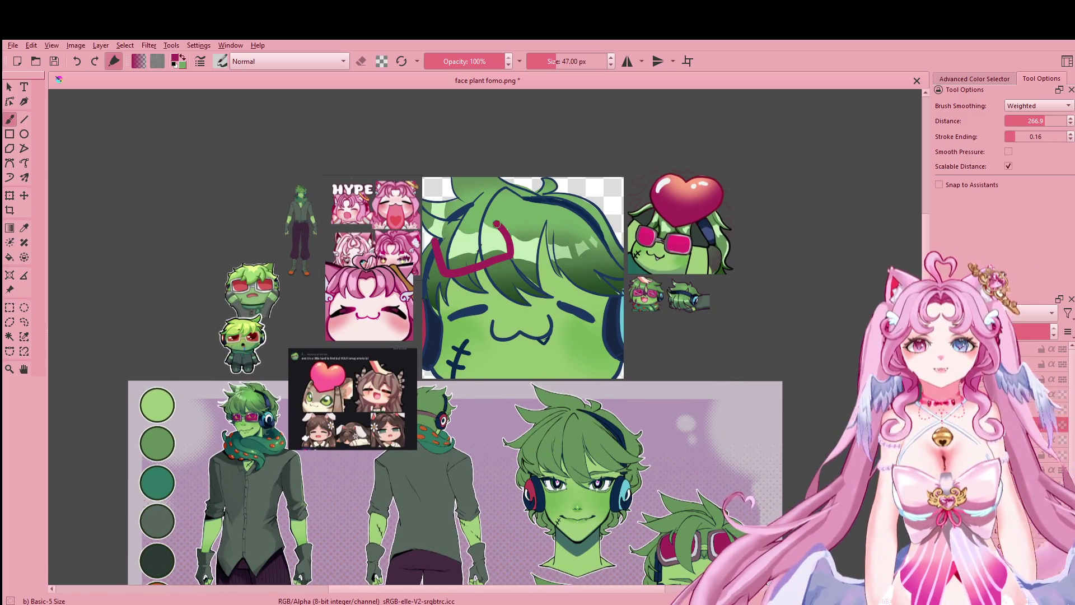
# Step: Outline the right goggle lens, redrawing it until its sides and top close
pyautogui.moveTo(548, 221); pyautogui.dragTo(586, 279)
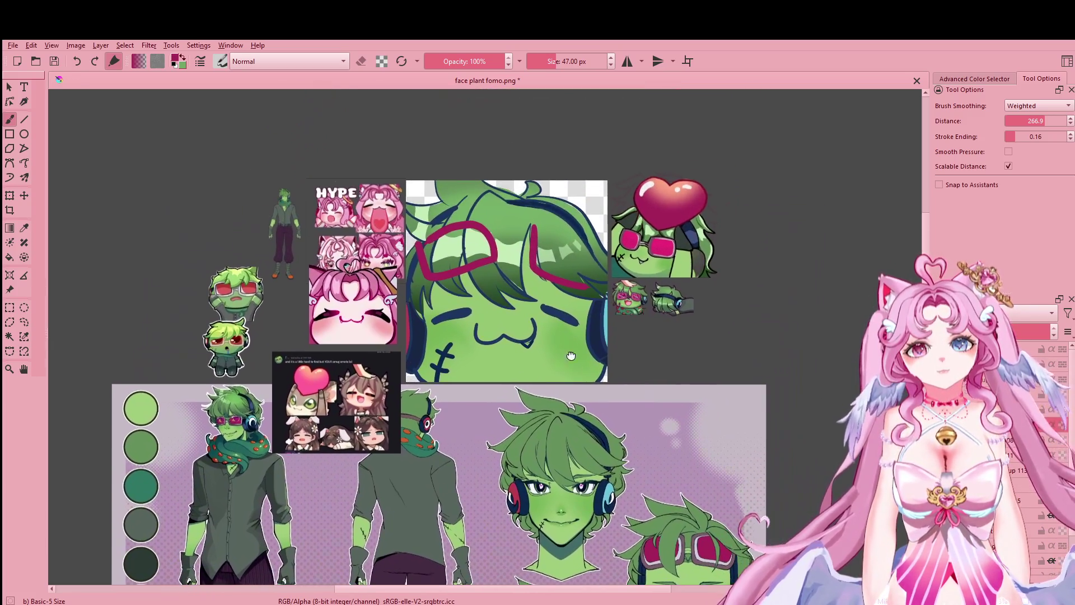
pyautogui.hotkey('ctrl', 'z')
pyautogui.moveTo(523, 222); pyautogui.dragTo(581, 285)
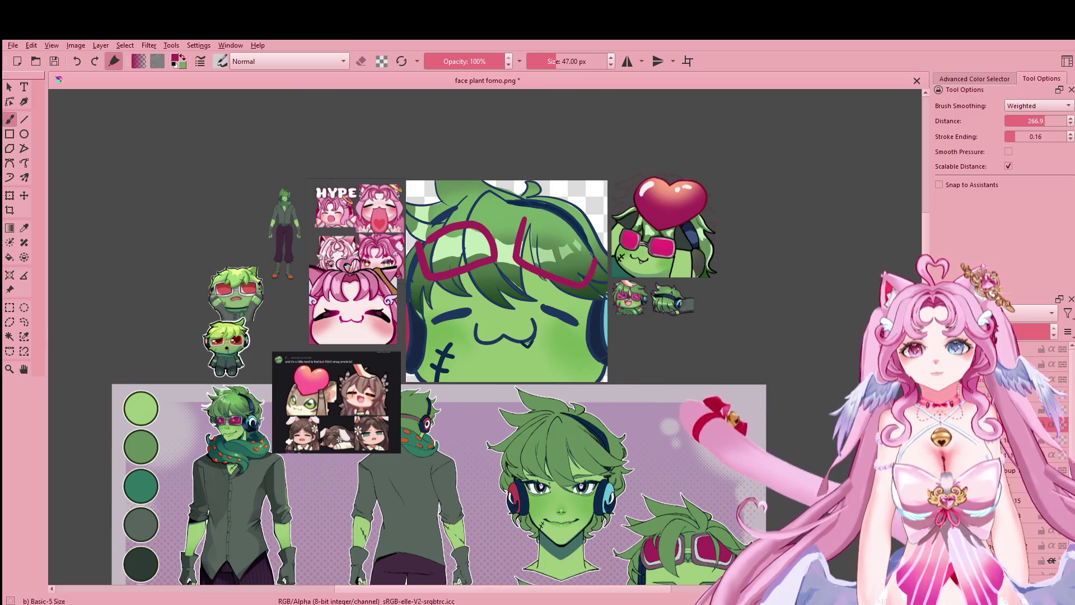
pyautogui.hotkey('ctrl', 'z')
pyautogui.moveTo(522, 221)
pyautogui.mouseDown()
pyautogui.moveTo(520, 246)
pyautogui.moveTo(569, 278)
pyautogui.mouseUp()
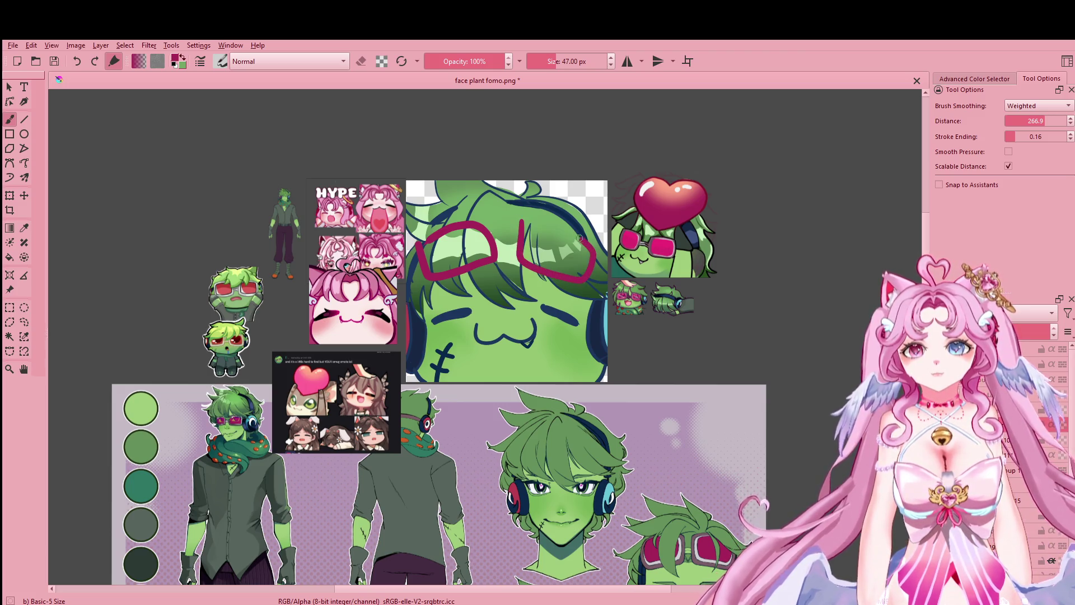
pyautogui.hotkey('ctrl', 'z')
pyautogui.moveTo(525, 225); pyautogui.dragTo(583, 273)
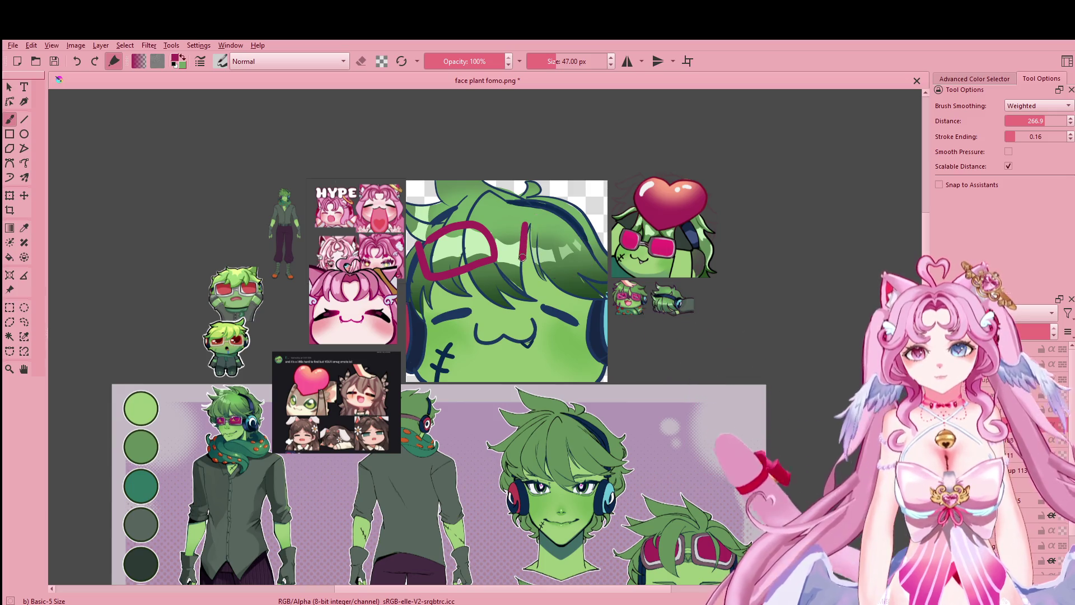
pyautogui.moveTo(529, 228)
pyautogui.mouseDown()
pyautogui.moveTo(580, 235)
pyautogui.moveTo(585, 272)
pyautogui.mouseUp()
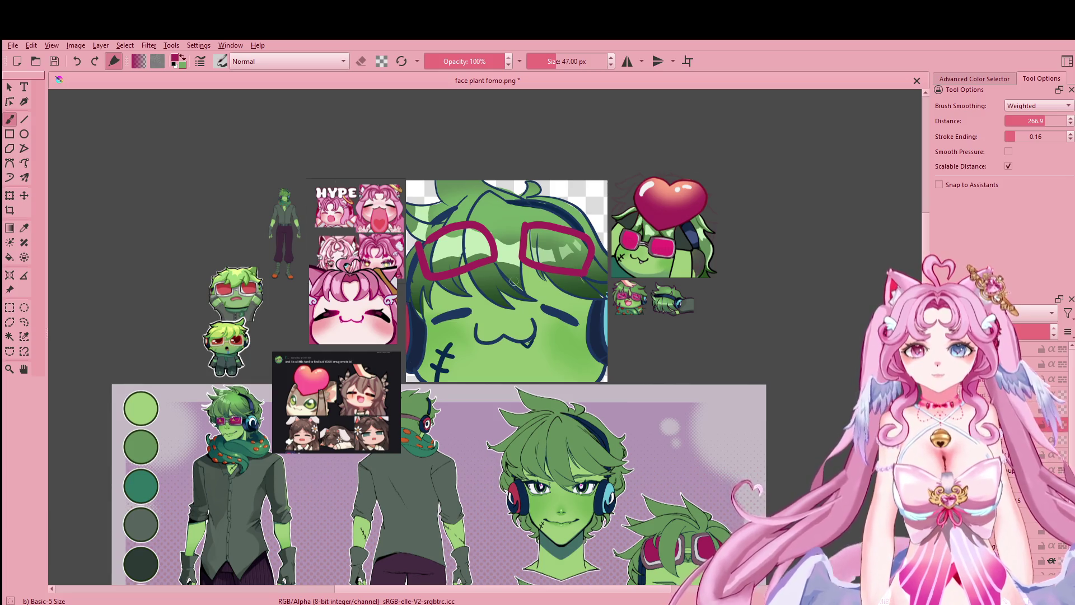
# Step: Go over the inner and top edges of both goggle lenses
pyautogui.moveTo(514, 283); pyautogui.dragTo(538, 312)
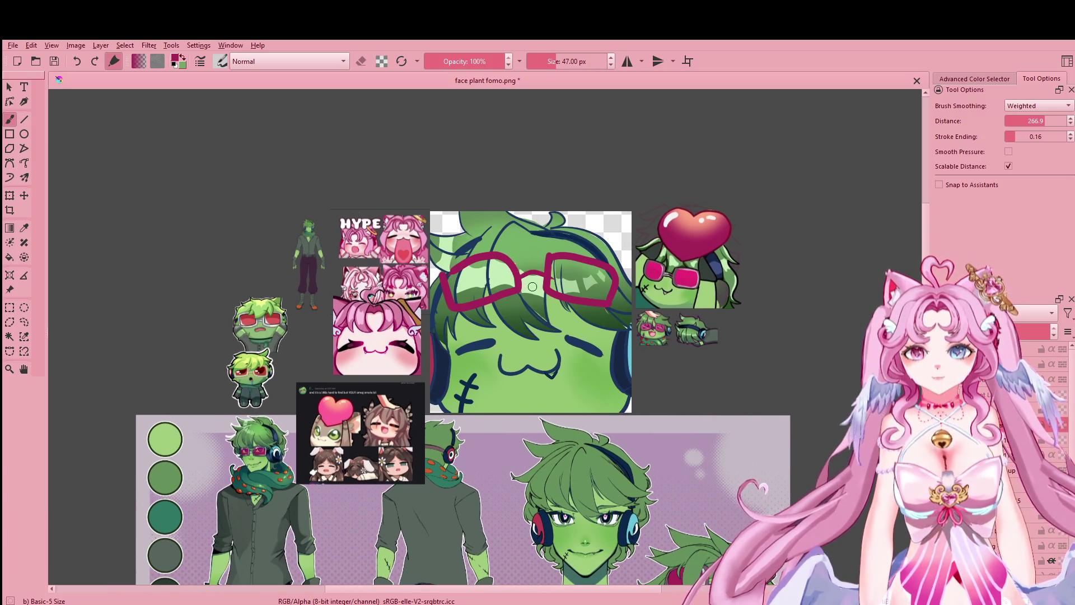
pyautogui.moveTo(543, 253)
pyautogui.mouseDown()
pyautogui.moveTo(542, 277)
pyautogui.moveTo(593, 304)
pyautogui.mouseUp()
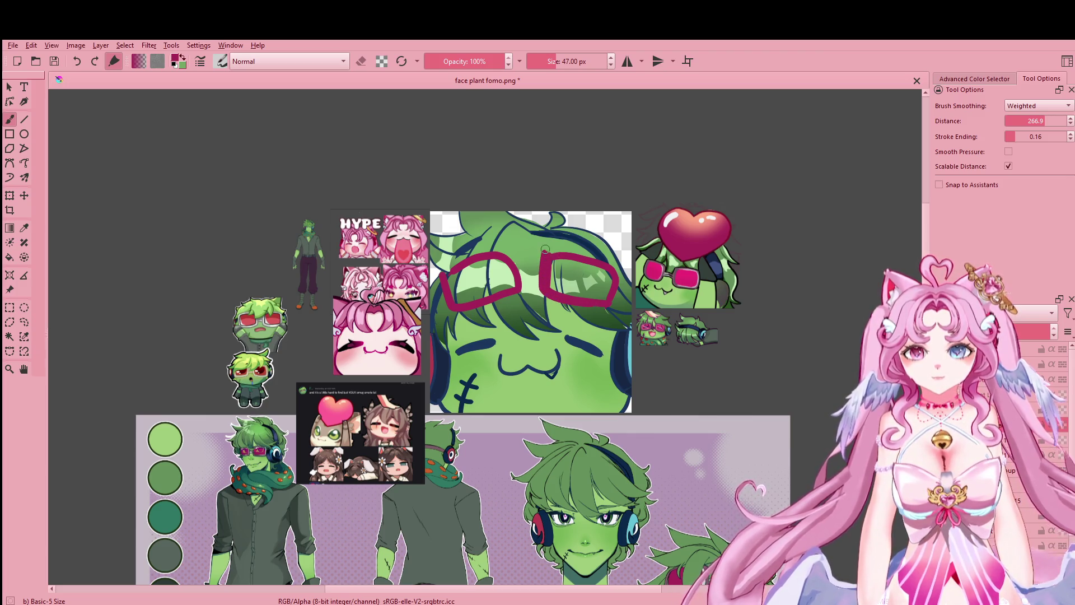
pyautogui.moveTo(546, 252); pyautogui.dragTo(600, 260)
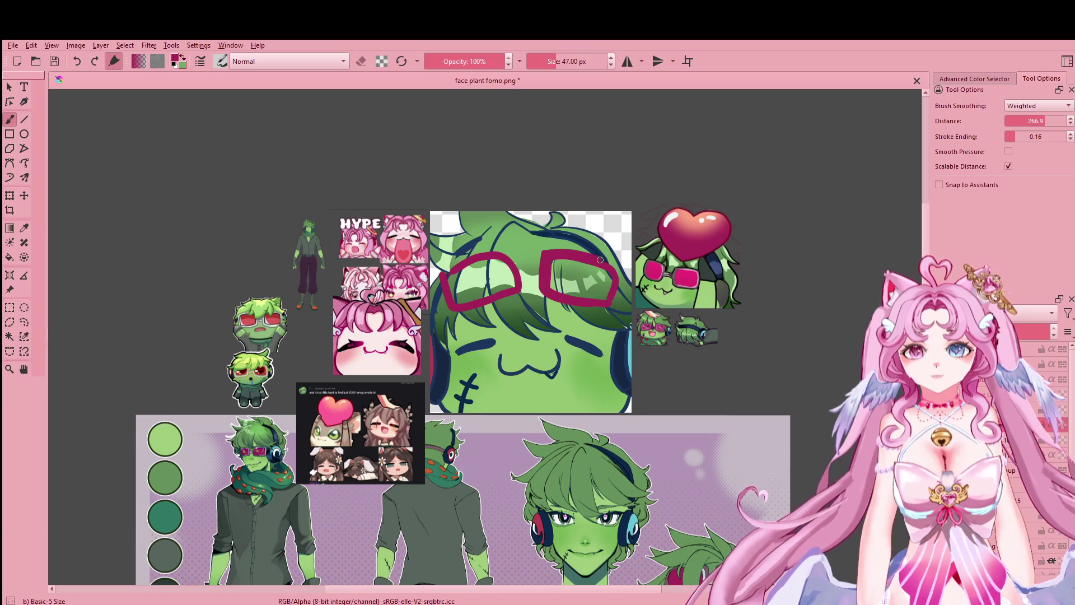
pyautogui.moveTo(514, 252); pyautogui.dragTo(519, 292)
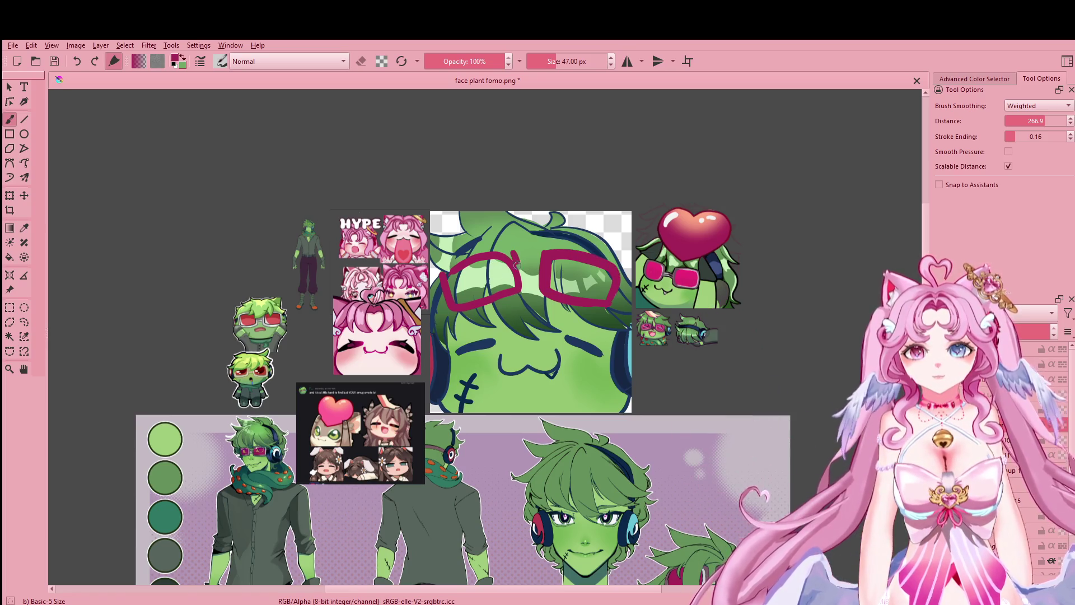
pyautogui.moveTo(514, 255); pyautogui.dragTo(485, 259)
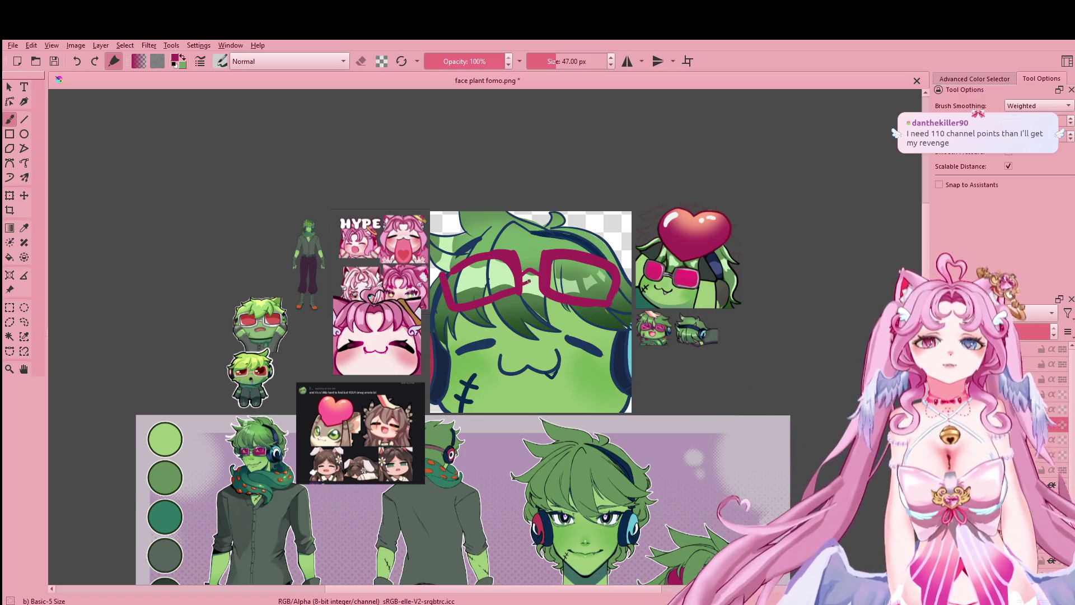
# Step: Restore the magenta glasses layer to 100% opacity and fade the dark blue lineart layer
pyautogui.moveTo(552, 306)
pyautogui.mouseDown()
pyautogui.moveTo(592, 434)
pyautogui.moveTo(567, 324)
pyautogui.moveTo(565, 332)
pyautogui.mouseUp()
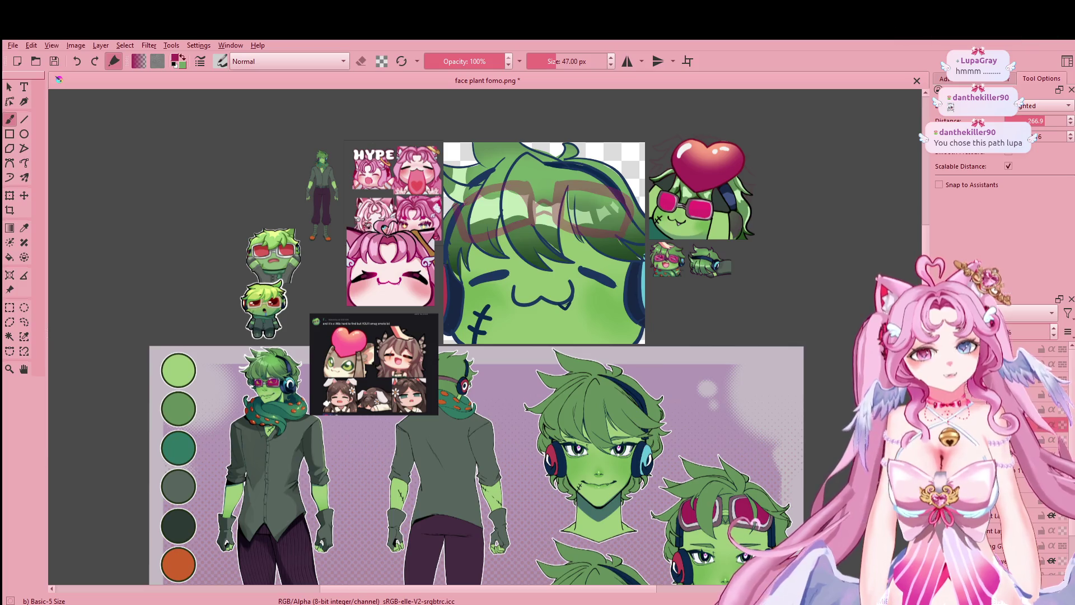
pyautogui.moveTo(1007, 331); pyautogui.dragTo(1031, 386)
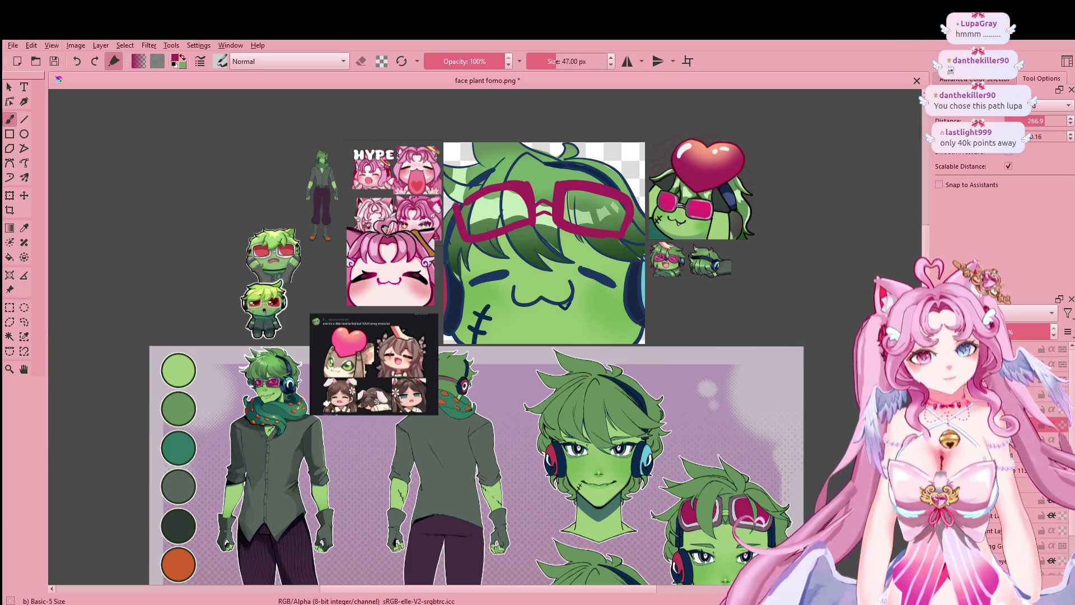
pyautogui.moveTo(1042, 331); pyautogui.dragTo(1009, 330)
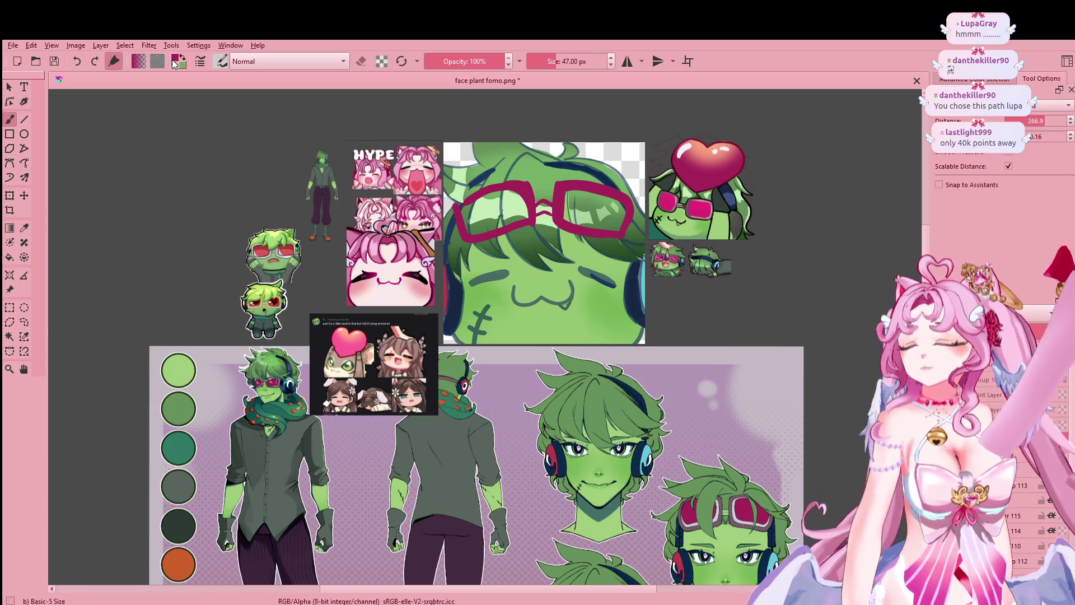
# Step: Turn off eraser mode and reset to the default black foreground colour
pyautogui.press('e')
pyautogui.press('e')
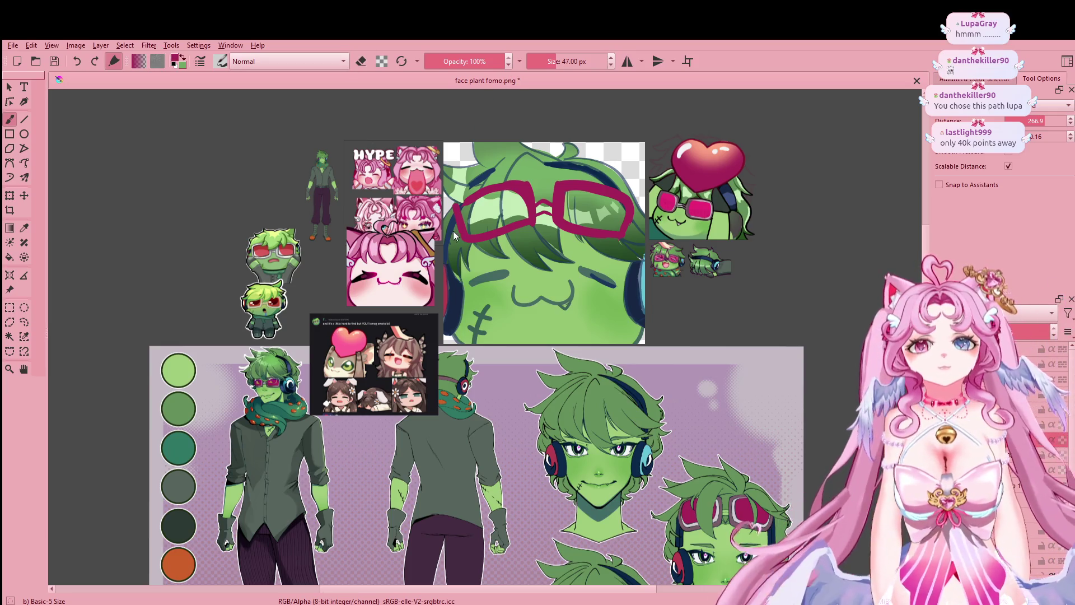
pyautogui.press('d')
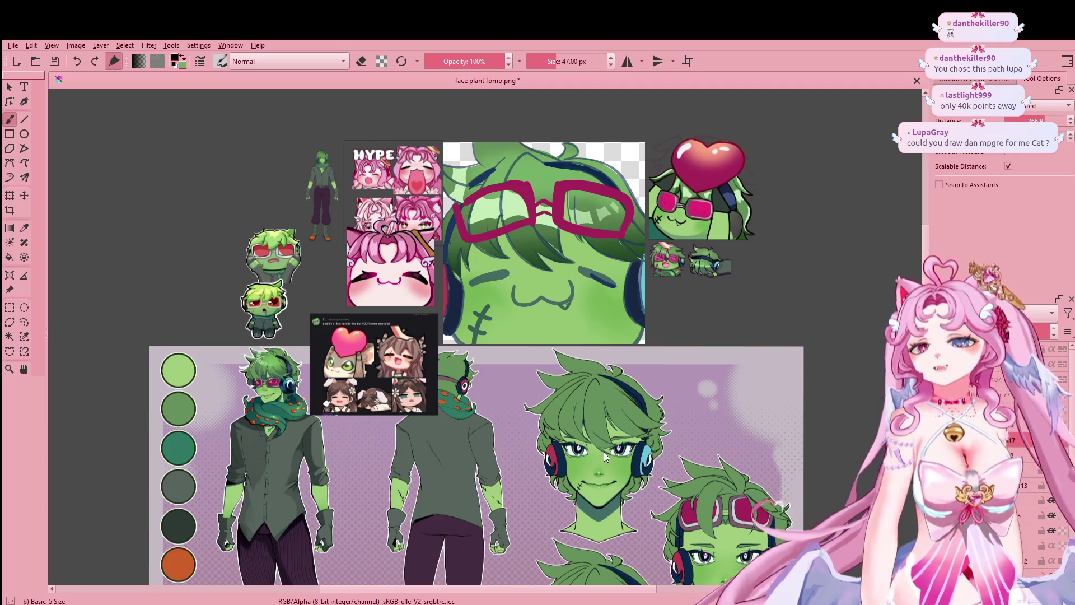
pyautogui.scroll(2, 532, 352)
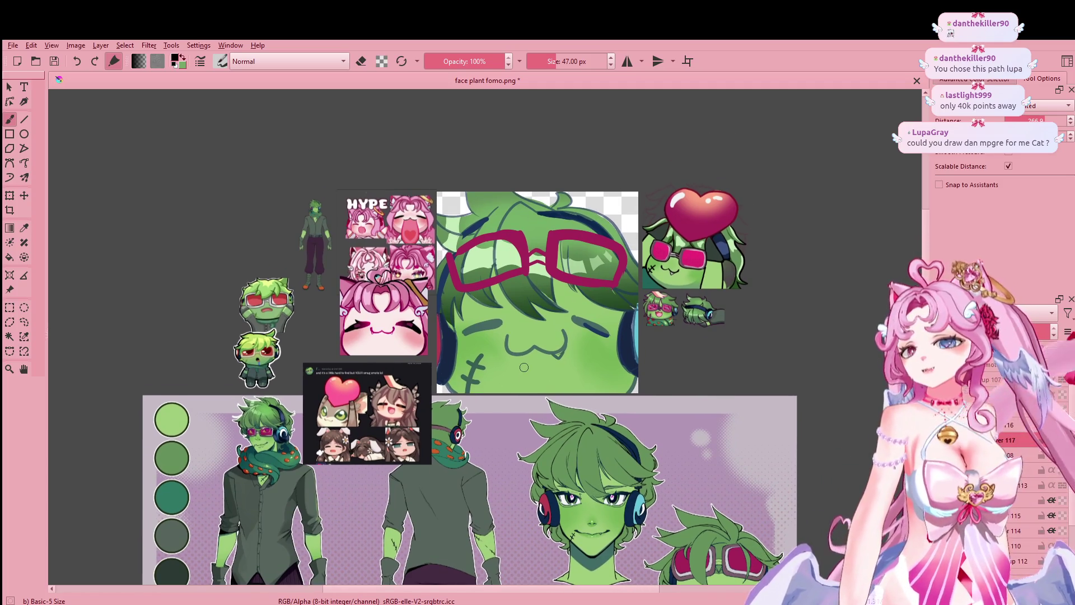
# Step: Set the brush to 38 px and sketch a curved black strand on the face and hair
pyautogui.press(']')
pyautogui.press('[')
pyautogui.press('[')
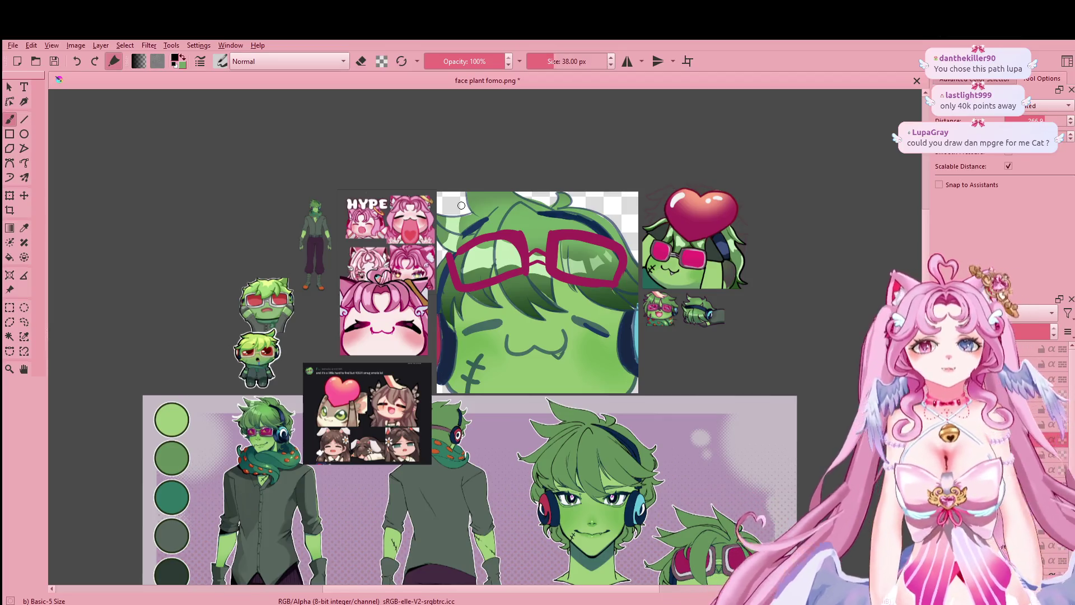
pyautogui.scroll(2, 464, 205)
pyautogui.scroll(-3, 426, 123)
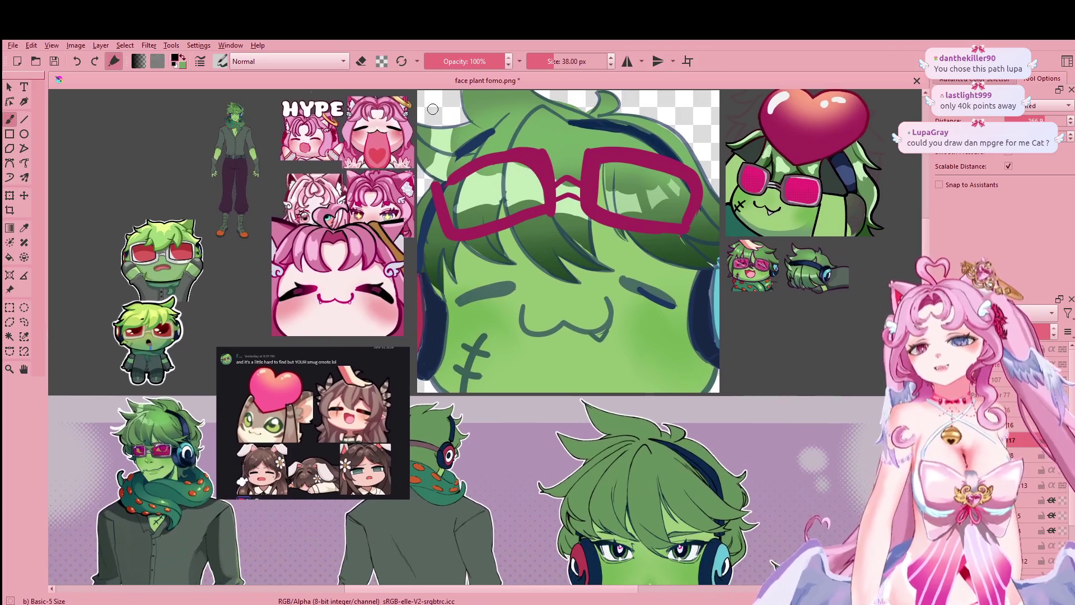
pyautogui.moveTo(550, 290)
pyautogui.mouseDown()
pyautogui.moveTo(532, 360)
pyautogui.moveTo(509, 329)
pyautogui.mouseUp()
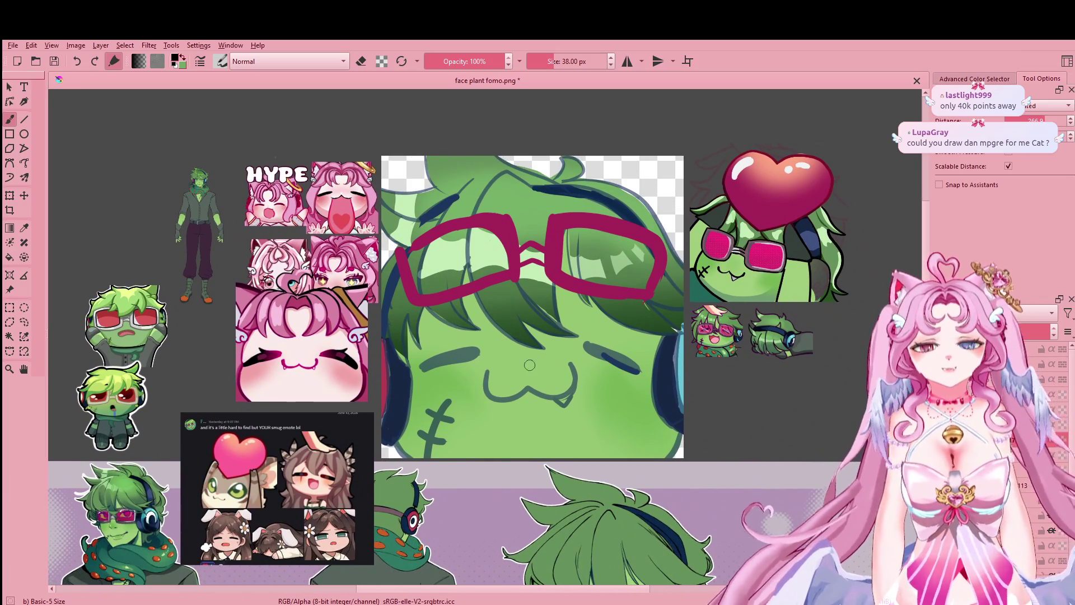
pyautogui.scroll(-2, 529, 365)
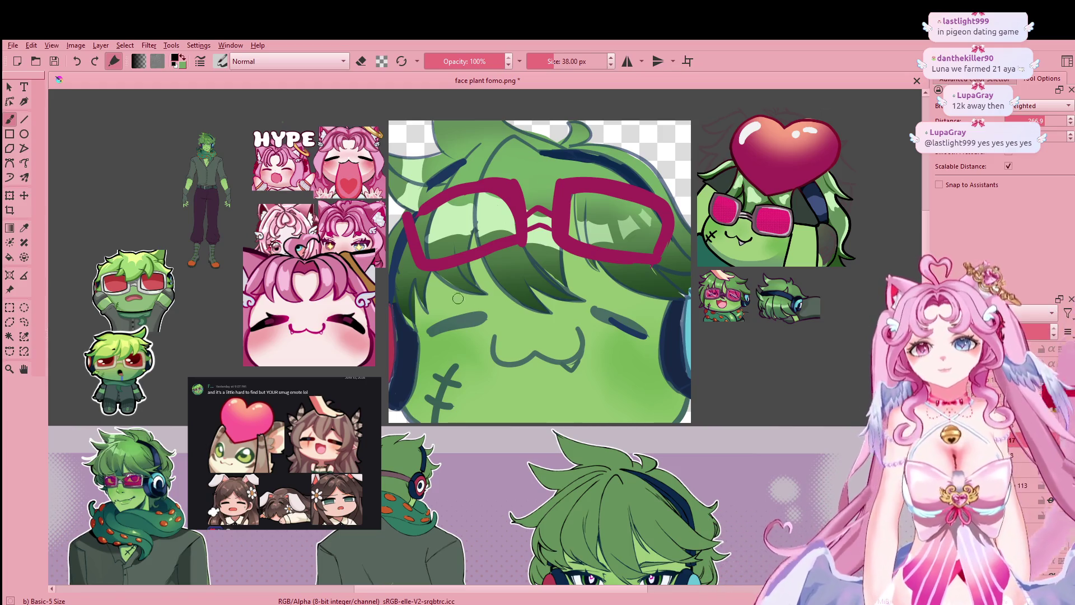
pyautogui.moveTo(476, 259)
pyautogui.mouseDown()
pyautogui.moveTo(554, 316)
pyautogui.moveTo(500, 125)
pyautogui.moveTo(518, 306)
pyautogui.mouseUp()
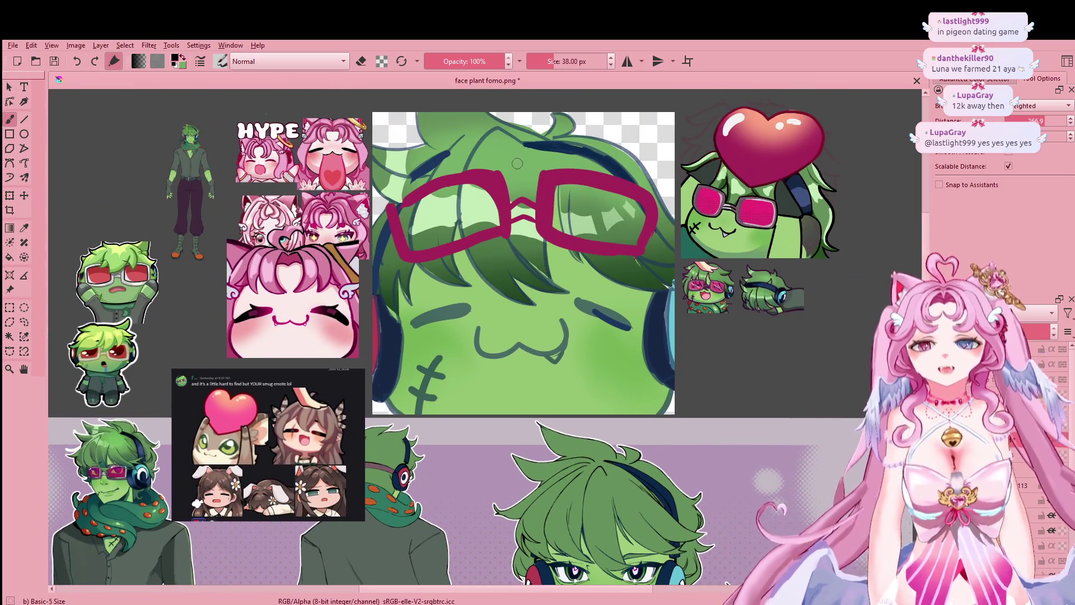
pyautogui.moveTo(520, 166)
pyautogui.mouseDown()
pyautogui.moveTo(500, 146)
pyautogui.moveTo(462, 238)
pyautogui.mouseUp()
# Step: Ink long black strands down the left side, curving down over the glasses
pyautogui.moveTo(510, 332); pyautogui.dragTo(471, 212)
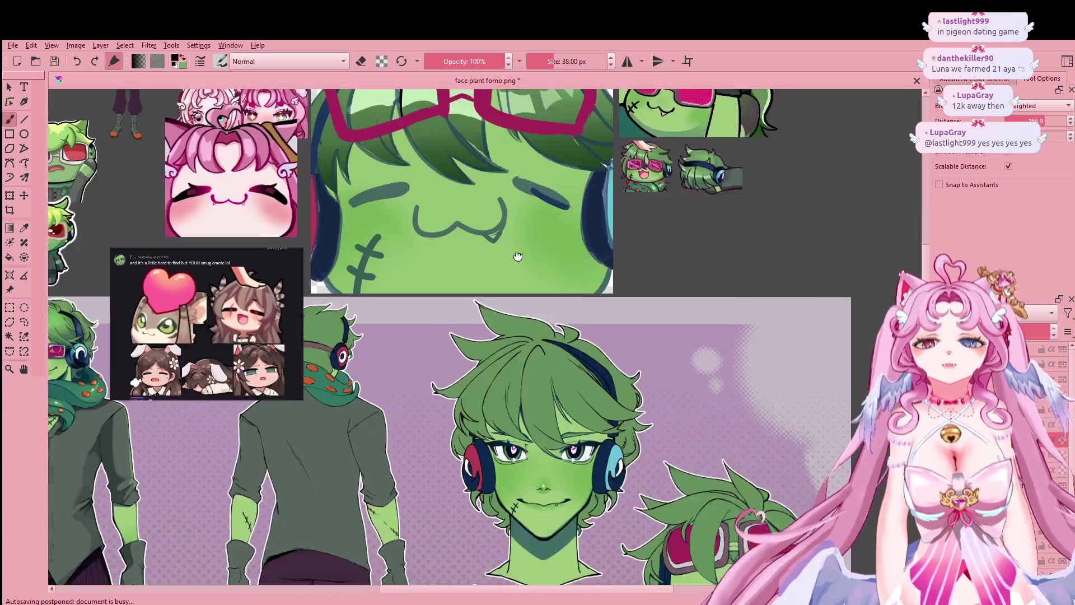
pyautogui.scroll(2, 471, 212)
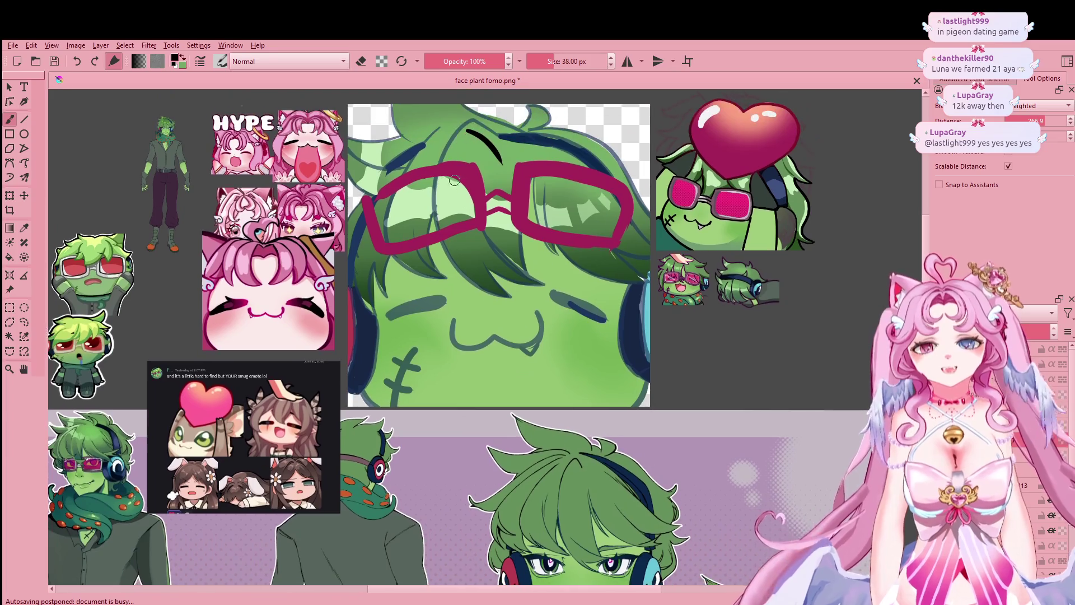
pyautogui.moveTo(465, 127); pyautogui.dragTo(477, 286)
pyautogui.hotkey('ctrl', 'z')
pyautogui.moveTo(465, 129); pyautogui.dragTo(479, 286)
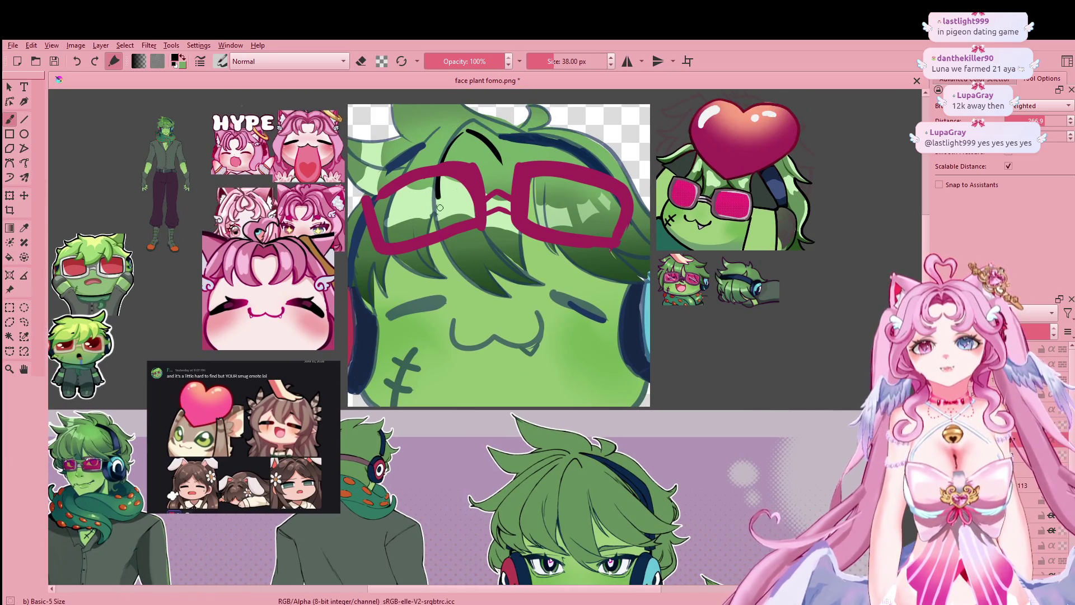
pyautogui.moveTo(554, 409)
pyautogui.mouseDown()
pyautogui.moveTo(477, 133)
pyautogui.moveTo(464, 253)
pyautogui.mouseUp()
pyautogui.moveTo(528, 295); pyautogui.dragTo(492, 127)
pyautogui.moveTo(503, 175)
pyautogui.mouseDown()
pyautogui.moveTo(536, 302)
pyautogui.moveTo(521, 232)
pyautogui.moveTo(507, 260)
pyautogui.mouseUp()
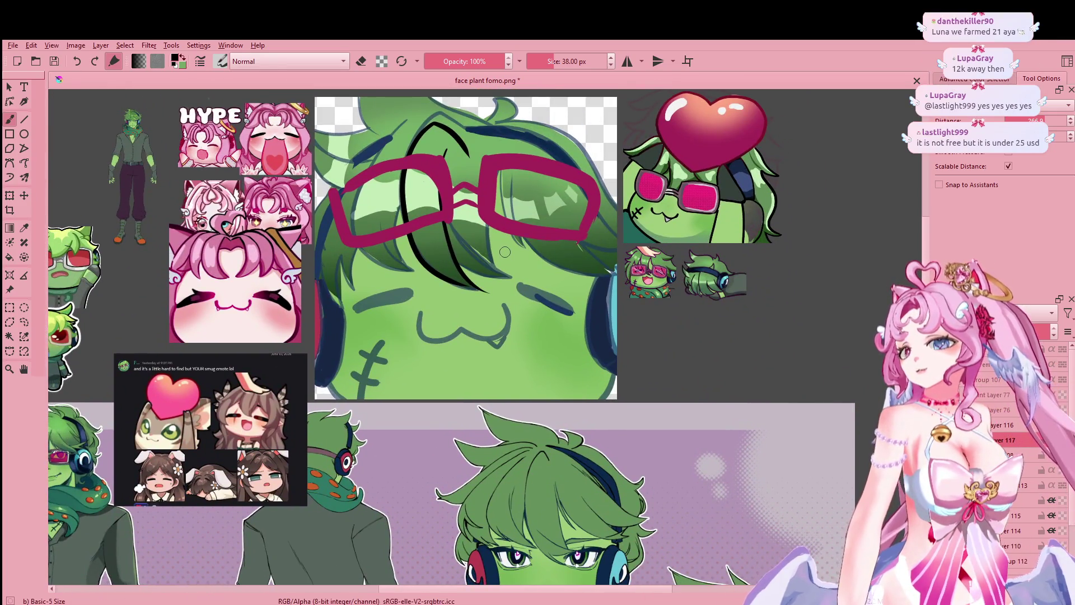
pyautogui.moveTo(520, 298)
pyautogui.mouseDown()
pyautogui.moveTo(522, 318)
pyautogui.moveTo(498, 237)
pyautogui.moveTo(522, 325)
pyautogui.moveTo(485, 423)
pyautogui.moveTo(480, 406)
pyautogui.mouseUp()
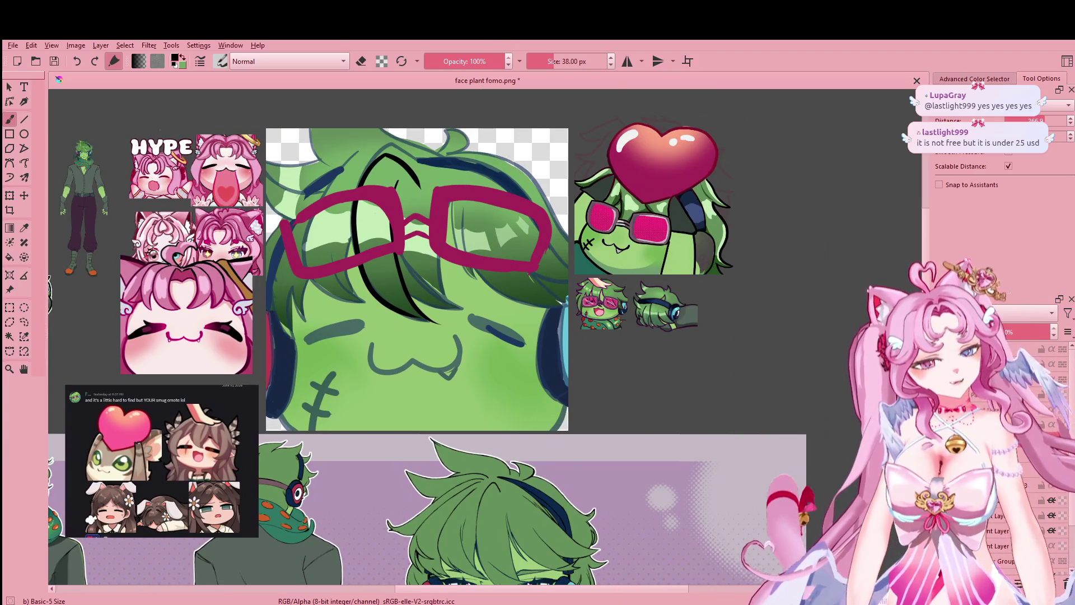
# Step: Add a black strand beside the glasses and a short mark at the glasses bridge
pyautogui.moveTo(391, 188); pyautogui.dragTo(395, 253)
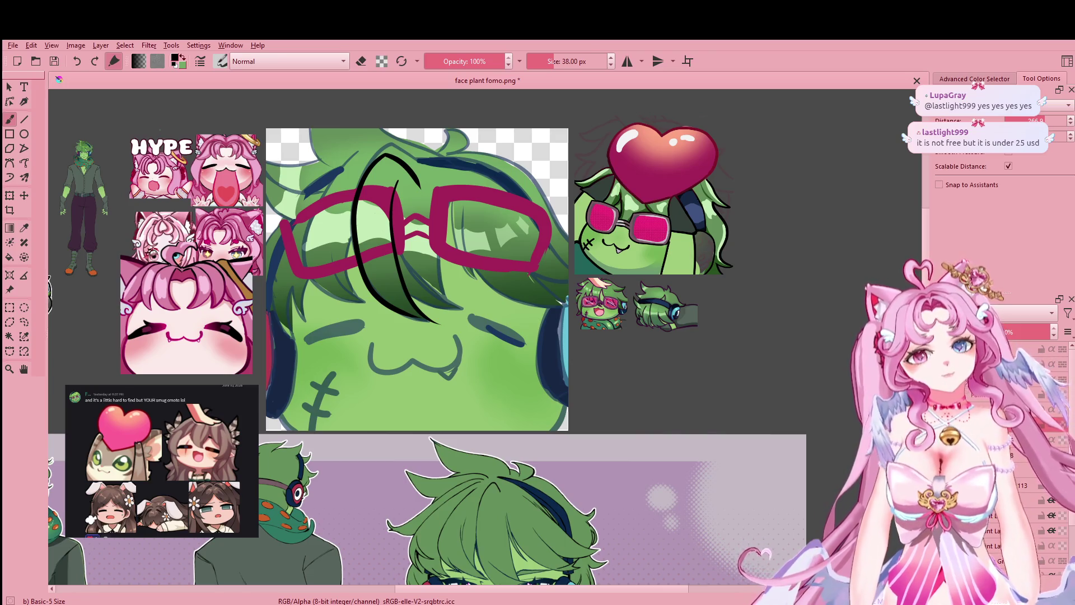
pyautogui.moveTo(441, 370)
pyautogui.mouseDown()
pyautogui.moveTo(437, 184)
pyautogui.moveTo(473, 363)
pyautogui.mouseUp()
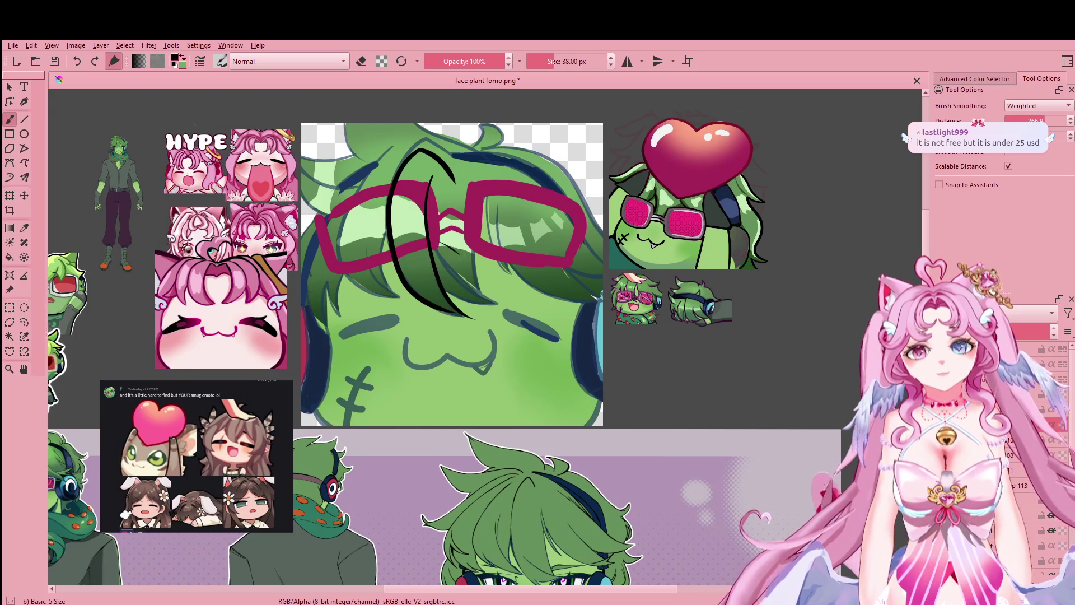
pyautogui.moveTo(439, 239); pyautogui.dragTo(456, 253)
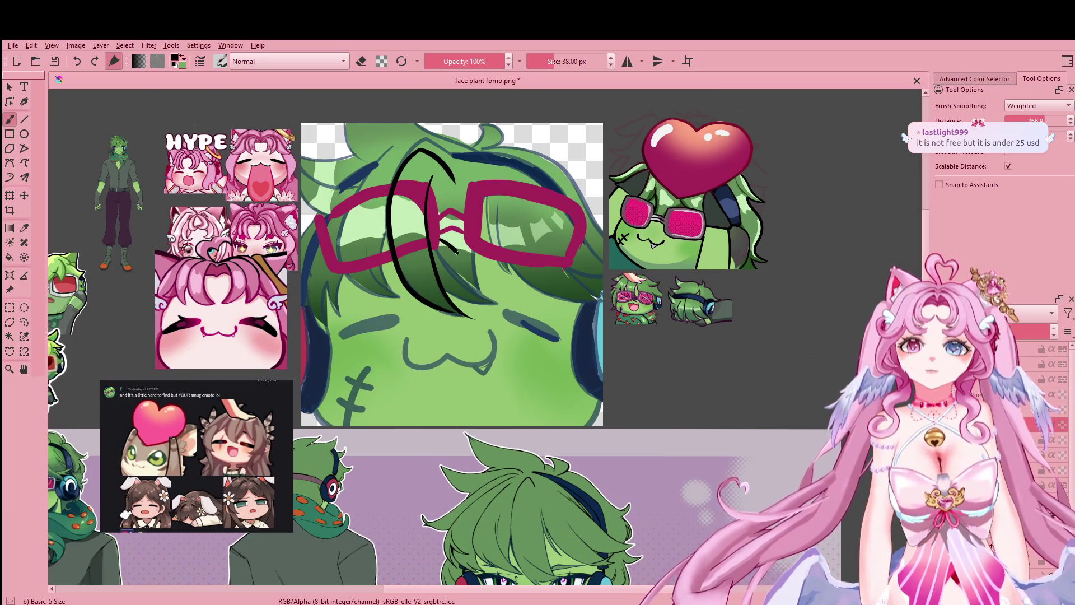
pyautogui.hotkey('ctrl', 'z')
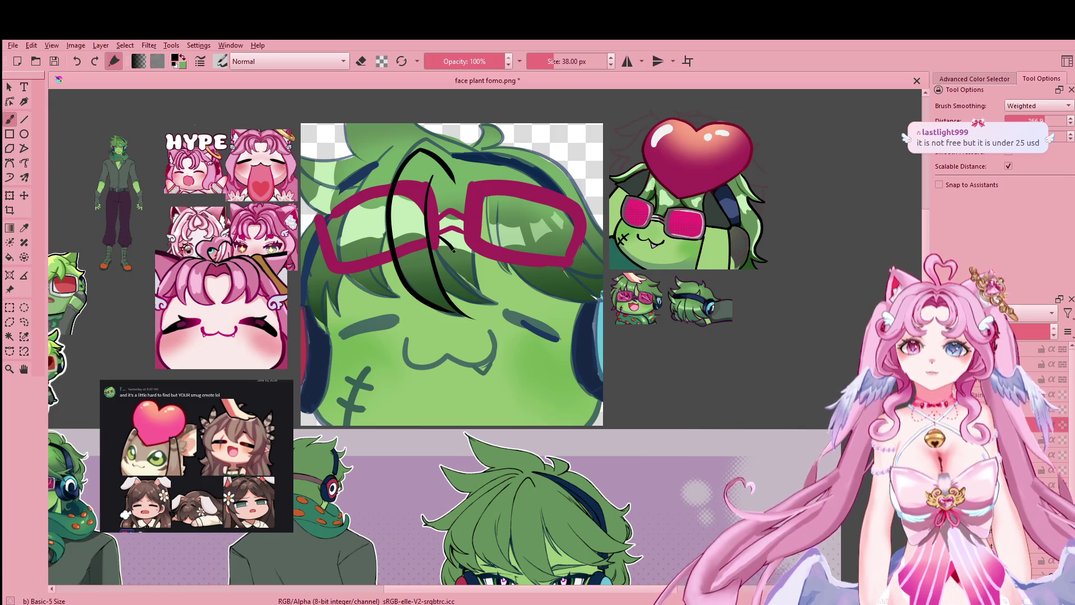
pyautogui.moveTo(454, 240); pyautogui.dragTo(465, 231)
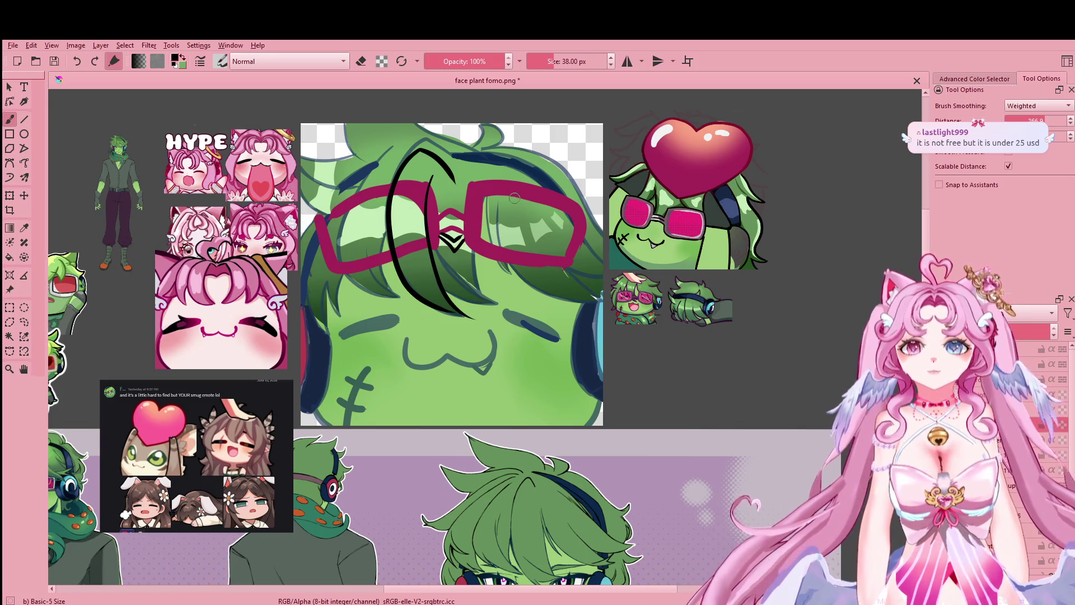
# Step: Draw thick curved black strands through the right lens
pyautogui.moveTo(501, 181); pyautogui.dragTo(526, 244)
pyautogui.scroll(-10, 525, 248)
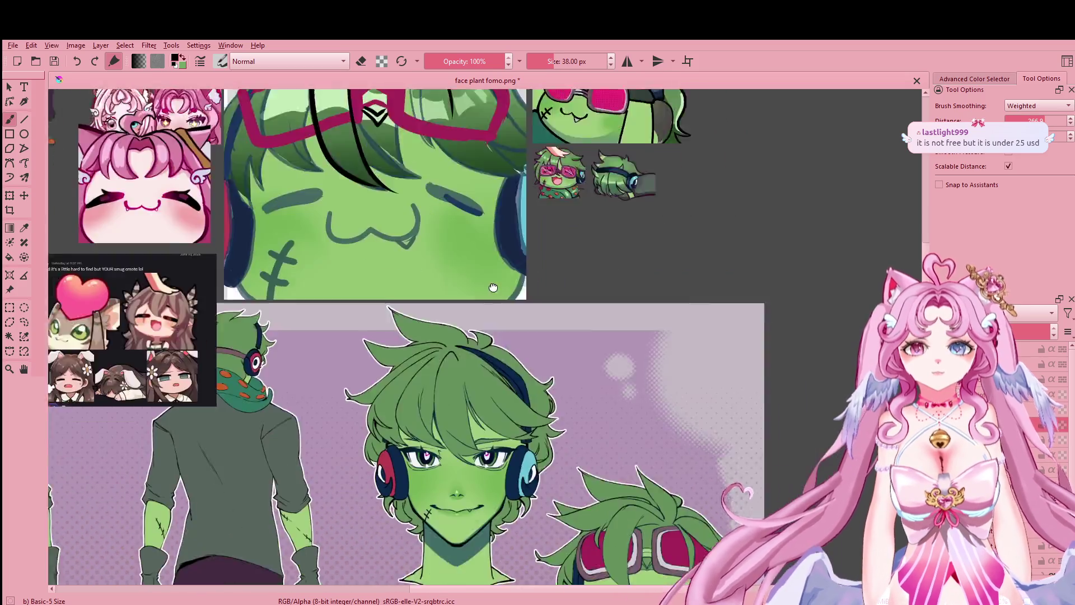
pyautogui.scroll(8, 608, 518)
pyautogui.moveTo(609, 518); pyautogui.dragTo(641, 577)
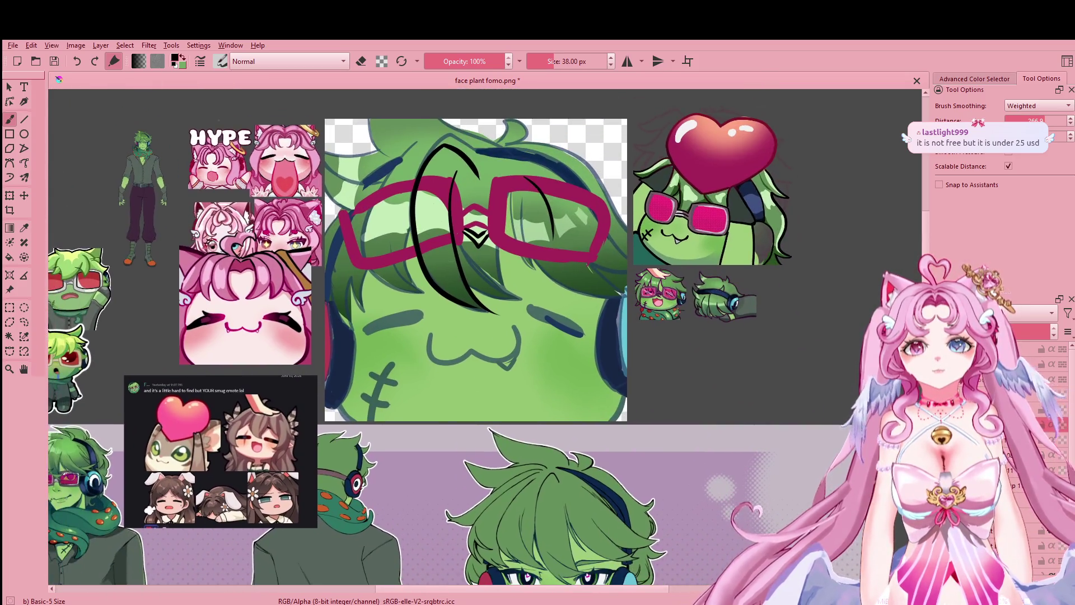
pyautogui.moveTo(504, 174); pyautogui.dragTo(546, 199)
pyautogui.hotkey('ctrl', 'z')
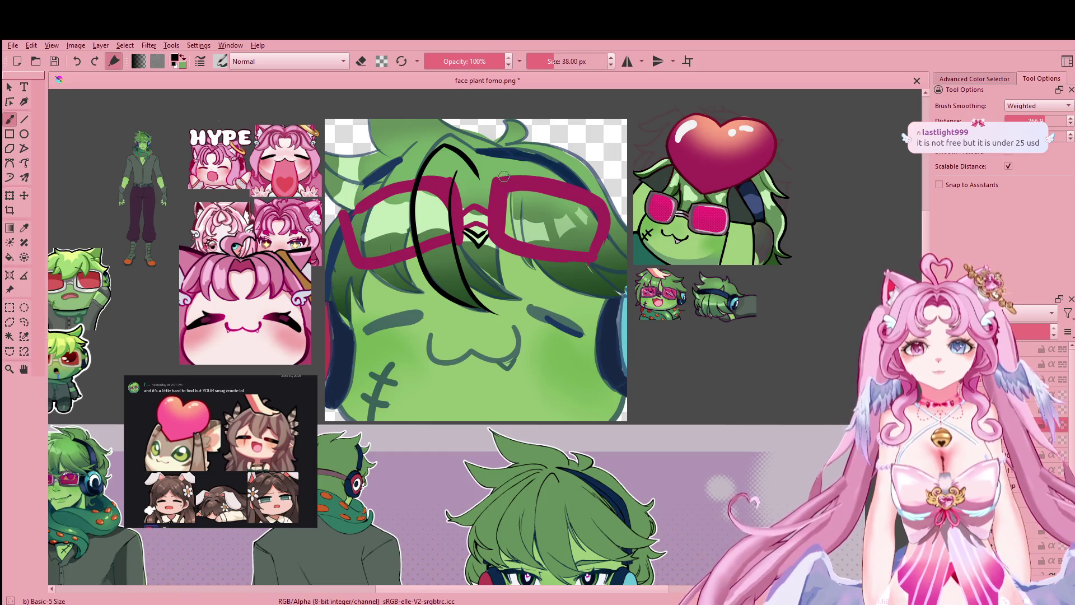
pyautogui.moveTo(499, 174); pyautogui.dragTo(538, 231)
pyautogui.moveTo(542, 193); pyautogui.dragTo(524, 171)
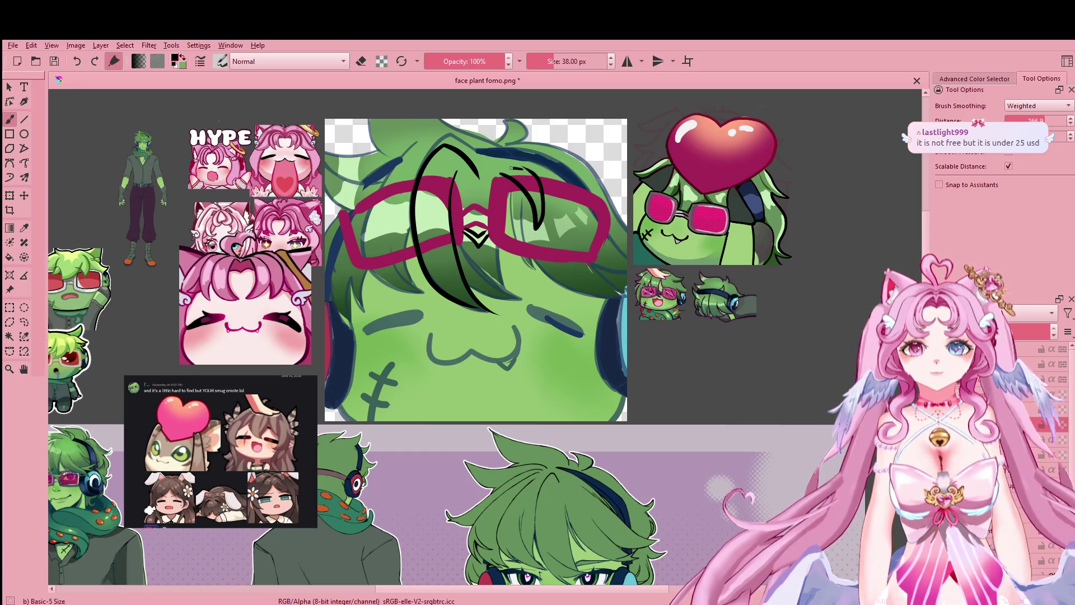
pyautogui.moveTo(505, 490)
pyautogui.mouseDown()
pyautogui.moveTo(470, 176)
pyautogui.moveTo(580, 207)
pyautogui.moveTo(507, 231)
pyautogui.mouseUp()
pyautogui.scroll(2, 471, 177)
pyautogui.scroll(4, 475, 174)
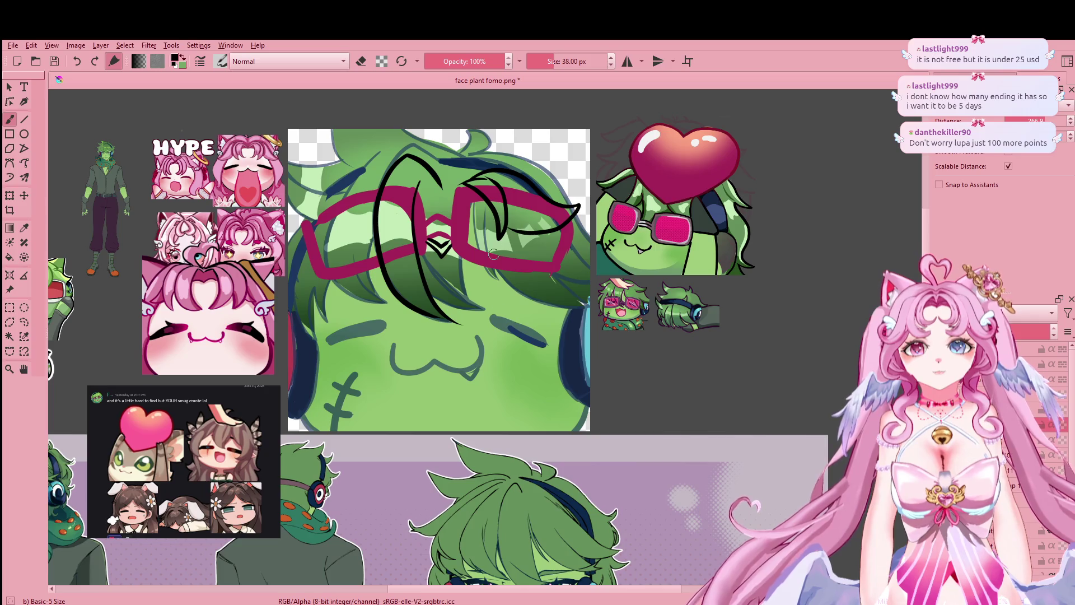
# Step: Ink a short strand at the right lens edge and a long strand curling right
pyautogui.scroll(-6, 493, 253)
pyautogui.moveTo(503, 168)
pyautogui.mouseDown()
pyautogui.moveTo(511, 340)
pyautogui.moveTo(544, 571)
pyautogui.mouseUp()
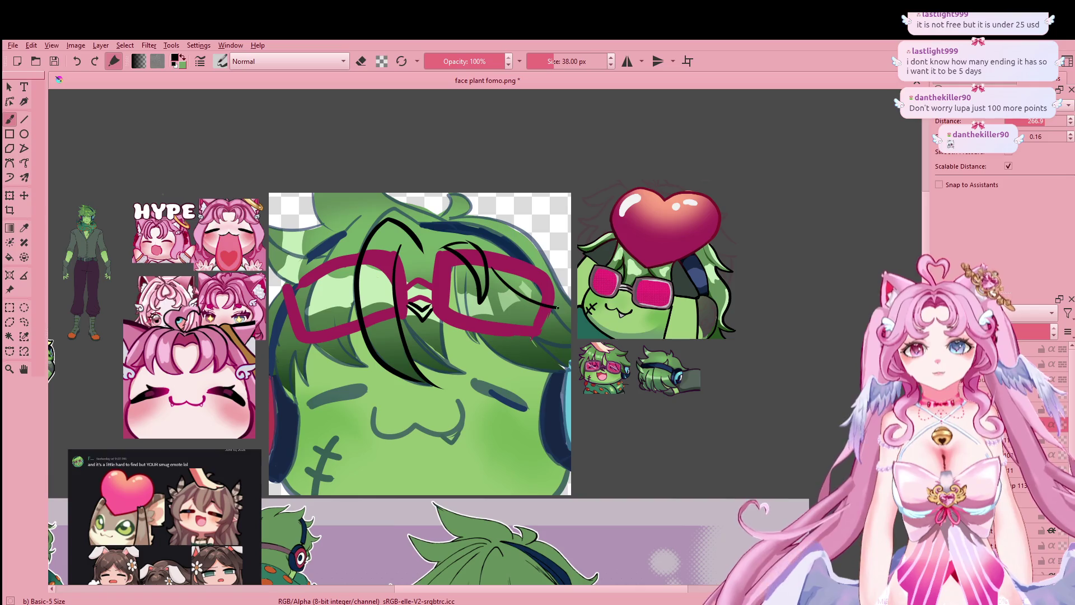
pyautogui.moveTo(558, 307); pyautogui.dragTo(571, 301)
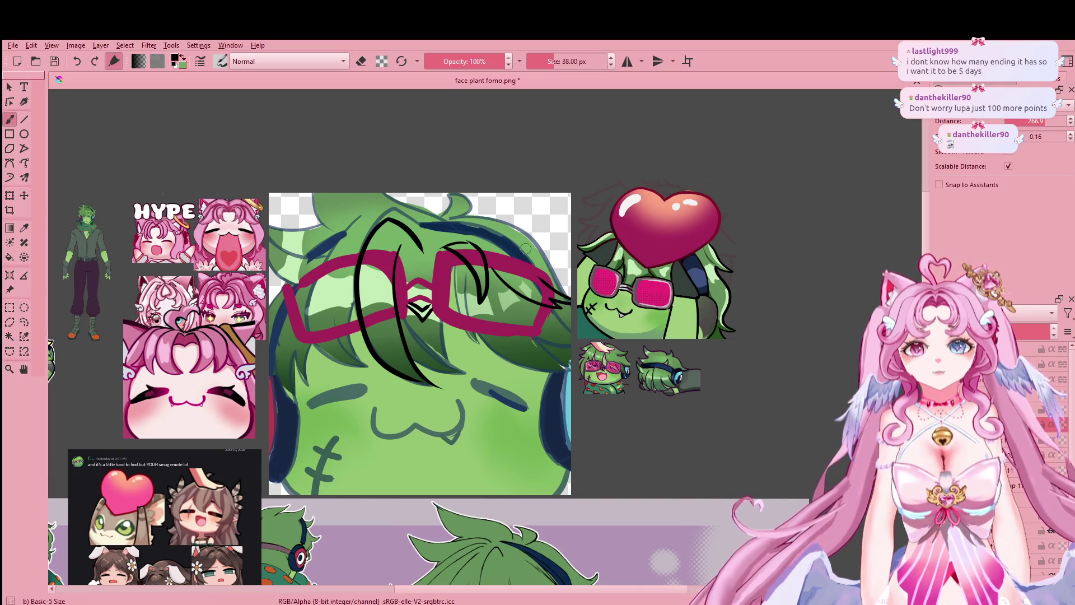
pyautogui.moveTo(491, 241); pyautogui.dragTo(574, 280)
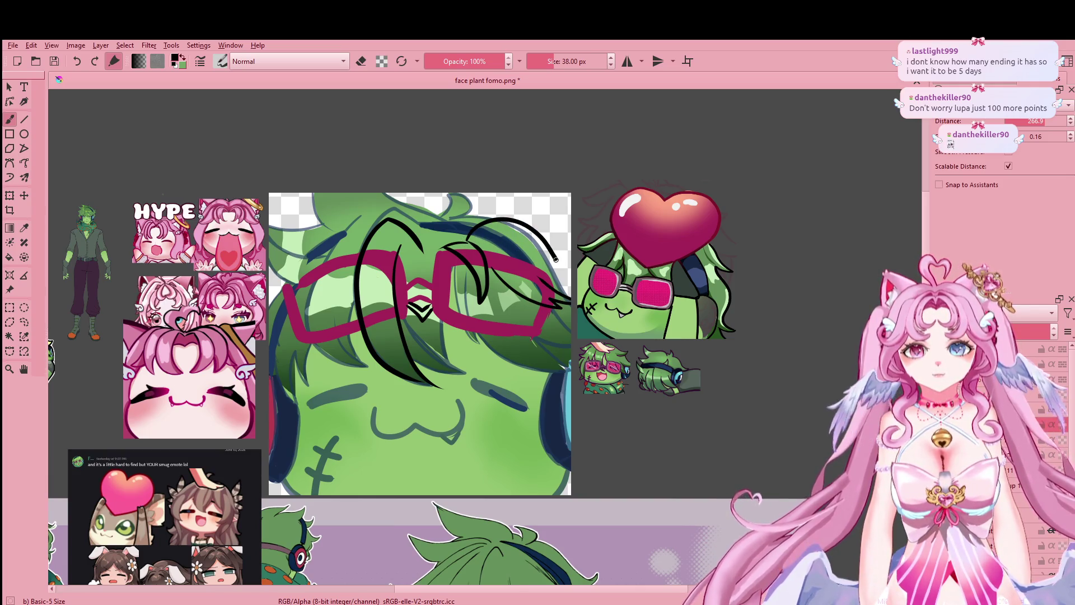
# Step: Draw a bold curved hair strand near the top of the head, replacing a thinner attempt
pyautogui.moveTo(527, 546)
pyautogui.mouseDown()
pyautogui.moveTo(503, 242)
pyautogui.moveTo(676, 521)
pyautogui.mouseUp()
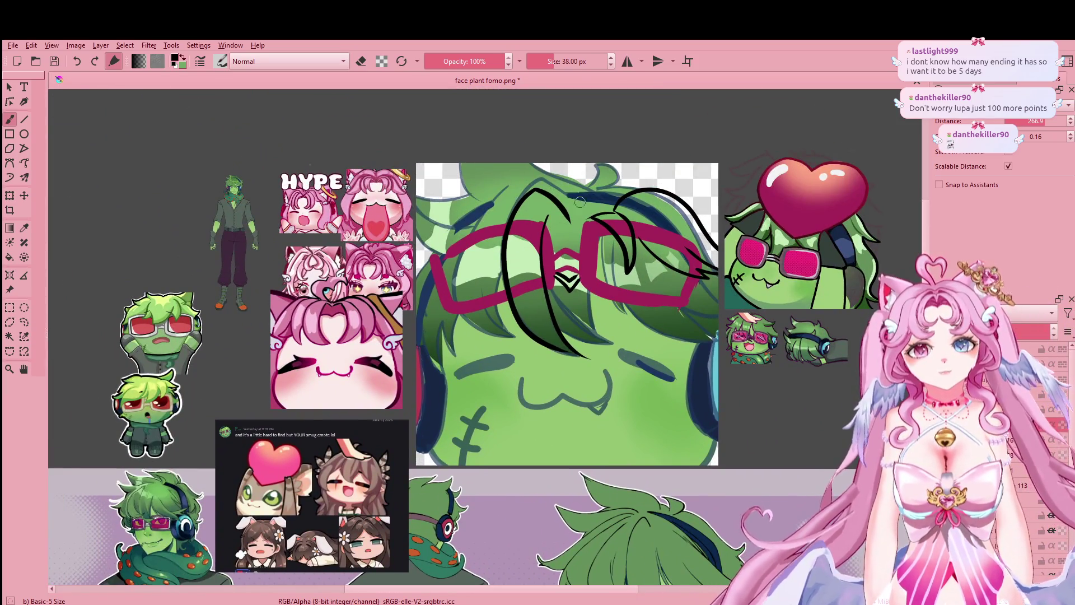
pyautogui.moveTo(540, 165); pyautogui.dragTo(588, 193)
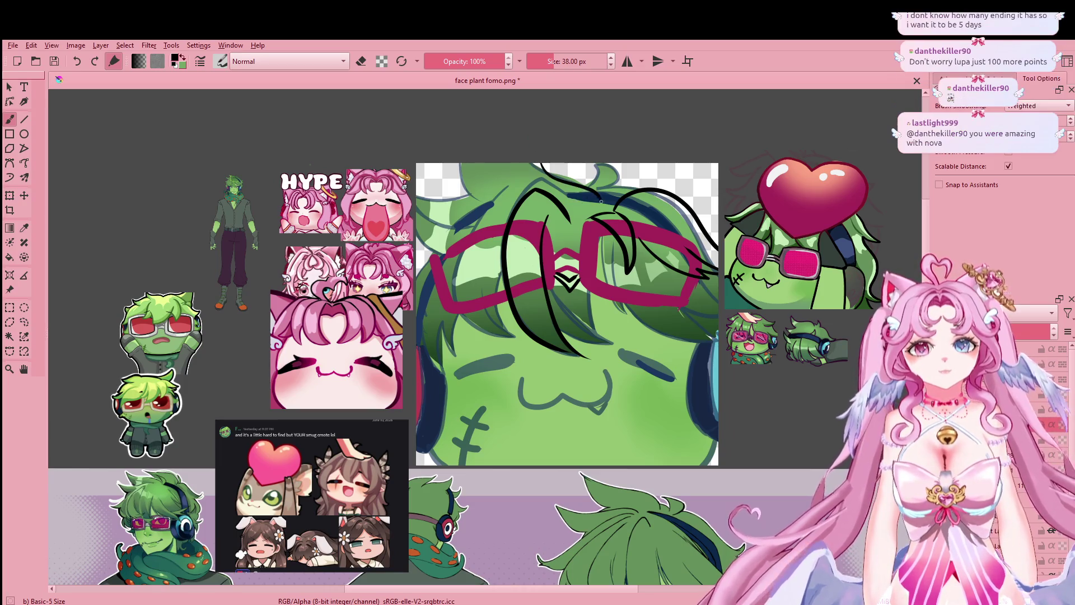
pyautogui.hotkey('ctrl', 'z')
pyautogui.moveTo(532, 163); pyautogui.dragTo(596, 212)
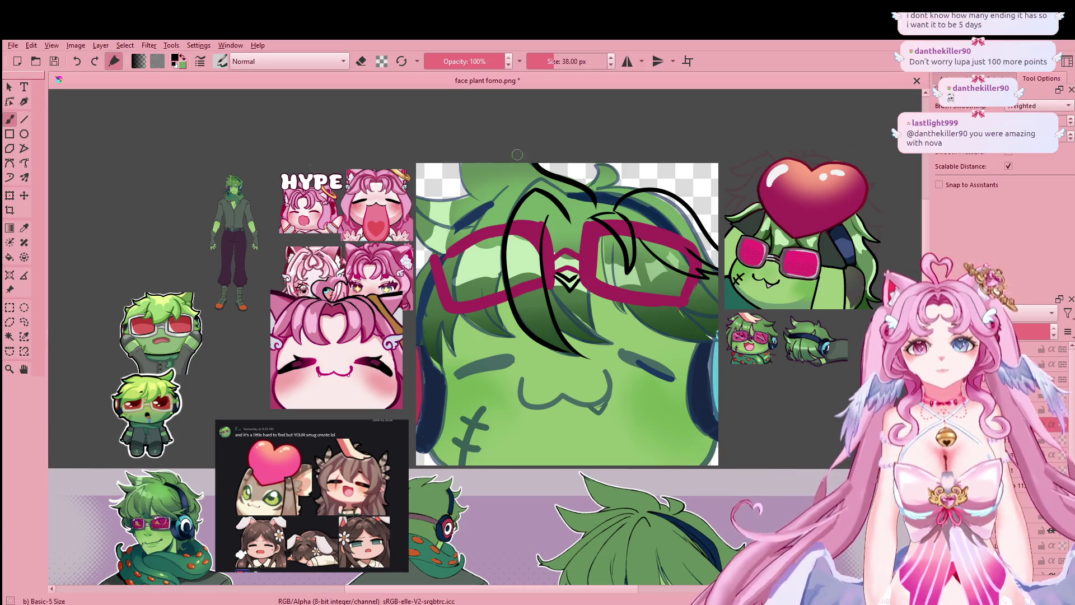
pyautogui.moveTo(593, 478)
pyautogui.mouseDown()
pyautogui.moveTo(569, 428)
pyautogui.moveTo(542, 438)
pyautogui.mouseUp()
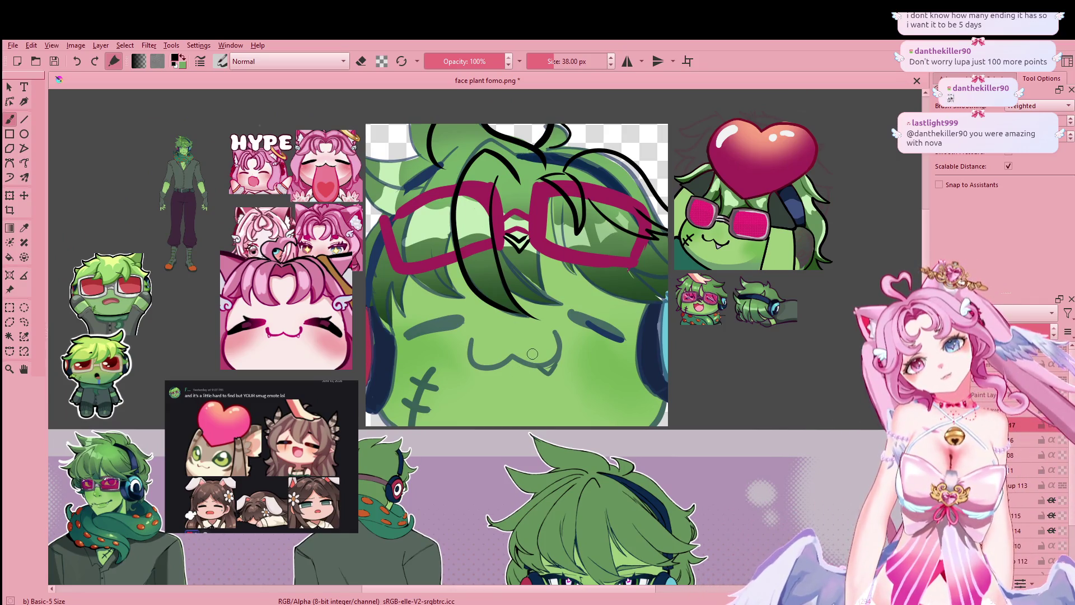
# Step: Redraw the hair line beside the right end of the magenta goggles
pyautogui.moveTo(531, 353)
pyautogui.mouseDown()
pyautogui.moveTo(532, 427)
pyautogui.moveTo(517, 445)
pyautogui.mouseUp()
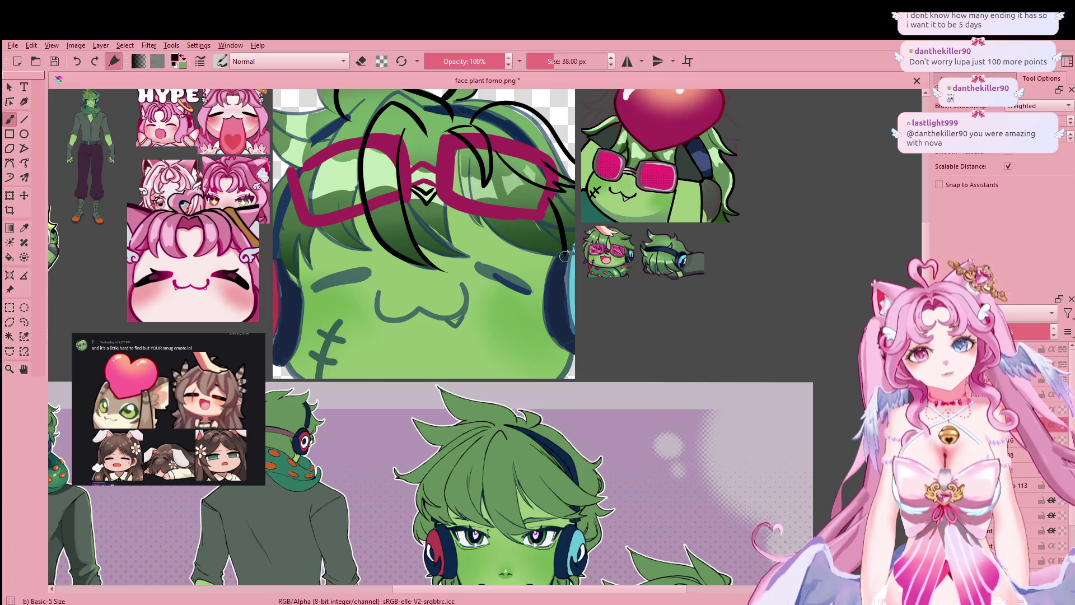
pyautogui.moveTo(559, 251)
pyautogui.mouseDown()
pyautogui.moveTo(560, 193)
pyautogui.moveTo(562, 248)
pyautogui.mouseUp()
pyautogui.hotkey('ctrl', 'z')
pyautogui.hotkey('ctrl', 'z')
pyautogui.moveTo(551, 191); pyautogui.dragTo(564, 253)
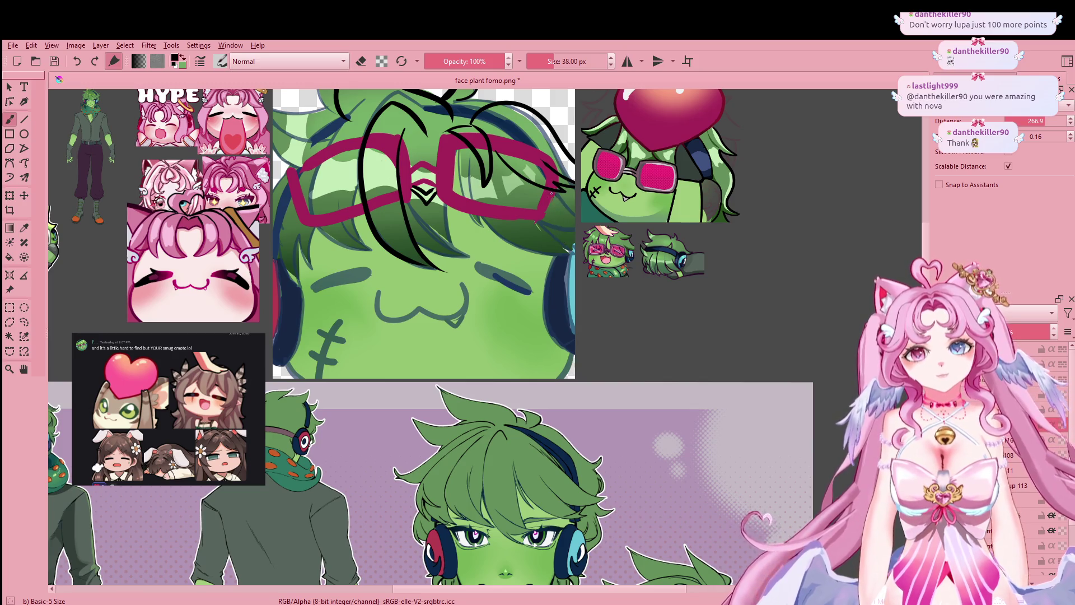
pyautogui.moveTo(297, 209)
pyautogui.mouseDown()
pyautogui.moveTo(421, 309)
pyautogui.moveTo(405, 366)
pyautogui.mouseUp()
pyautogui.hotkey('ctrl', 'z')
# Step: Add a dark strand along the left hair edge, checking it against the character sheet
pyautogui.moveTo(422, 309); pyautogui.dragTo(405, 368)
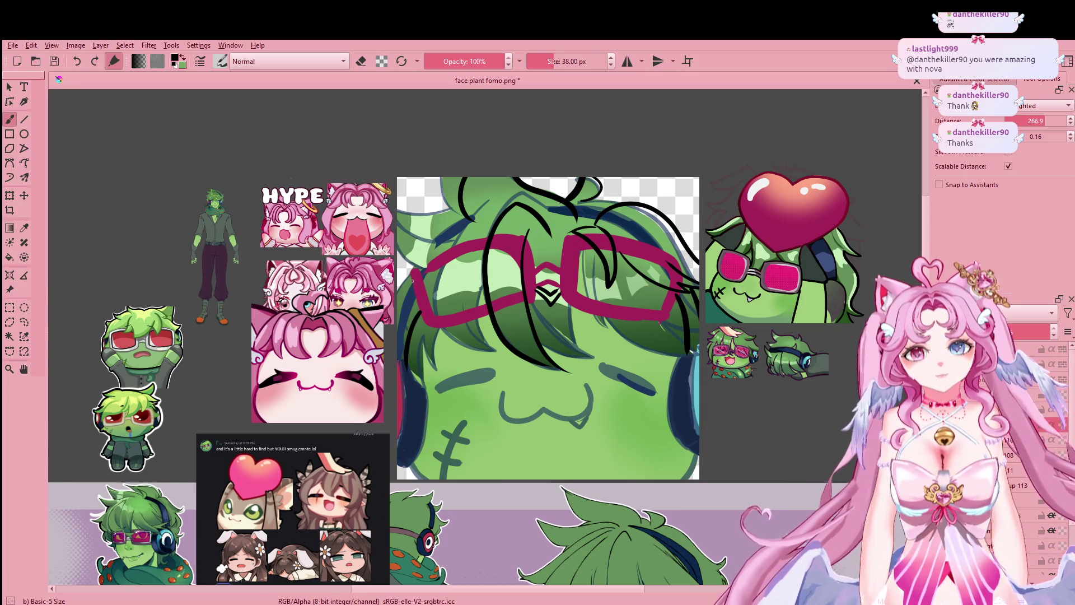
pyautogui.moveTo(543, 508)
pyautogui.mouseDown()
pyautogui.moveTo(501, 209)
pyautogui.moveTo(553, 509)
pyautogui.mouseUp()
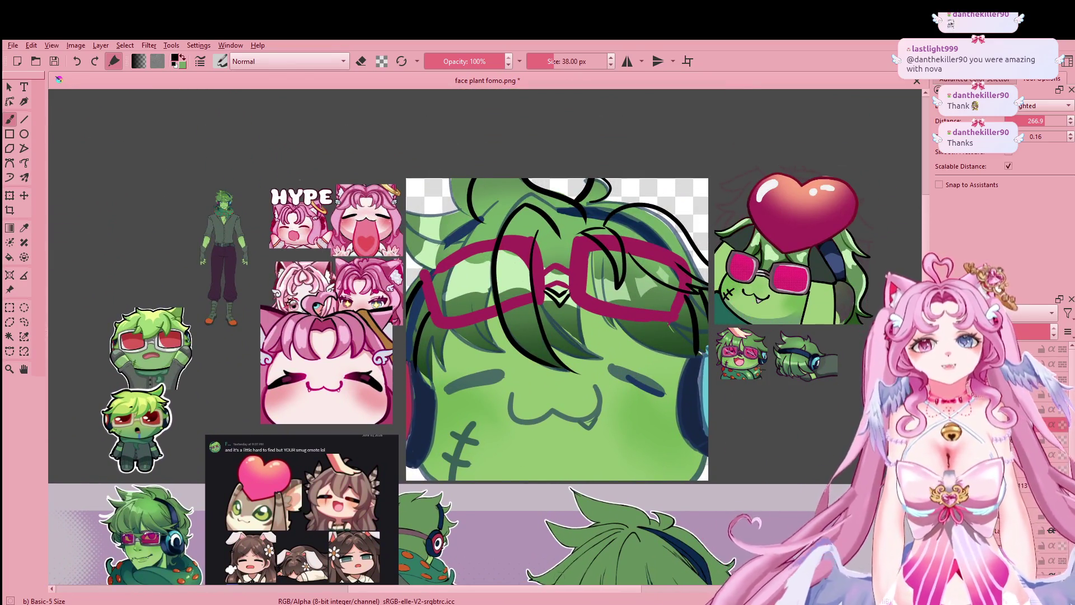
pyautogui.moveTo(431, 504); pyautogui.dragTo(406, 166)
pyautogui.moveTo(392, 84); pyautogui.dragTo(438, 327)
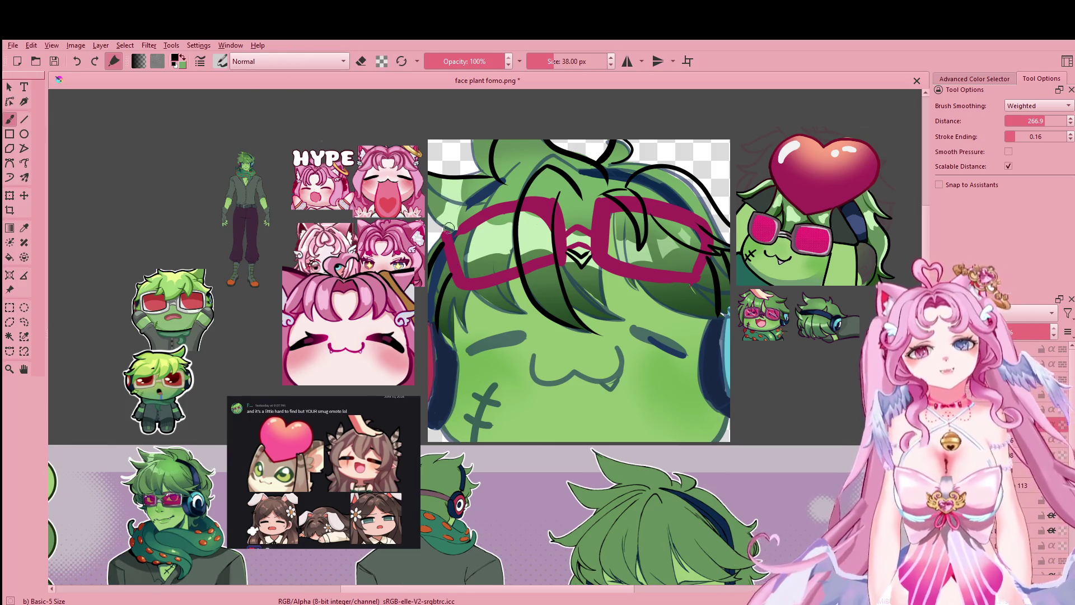
# Step: Ink one more dark strand down the left edge of the hair over the goggles
pyautogui.moveTo(434, 178); pyautogui.dragTo(437, 229)
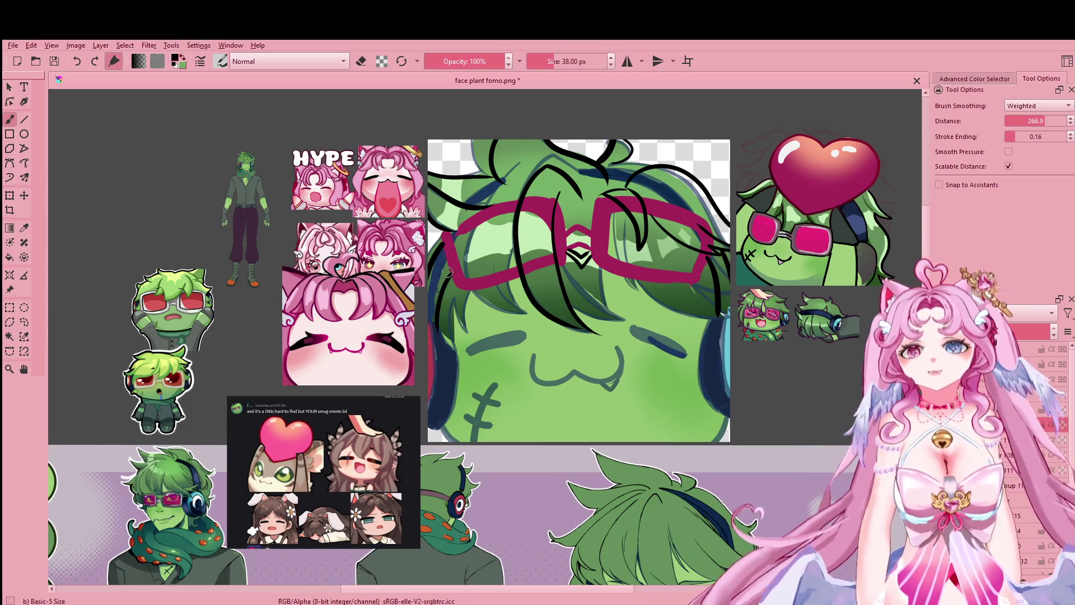
pyautogui.moveTo(476, 470)
pyautogui.mouseDown()
pyautogui.moveTo(402, 383)
pyautogui.moveTo(529, 462)
pyautogui.moveTo(548, 491)
pyautogui.mouseUp()
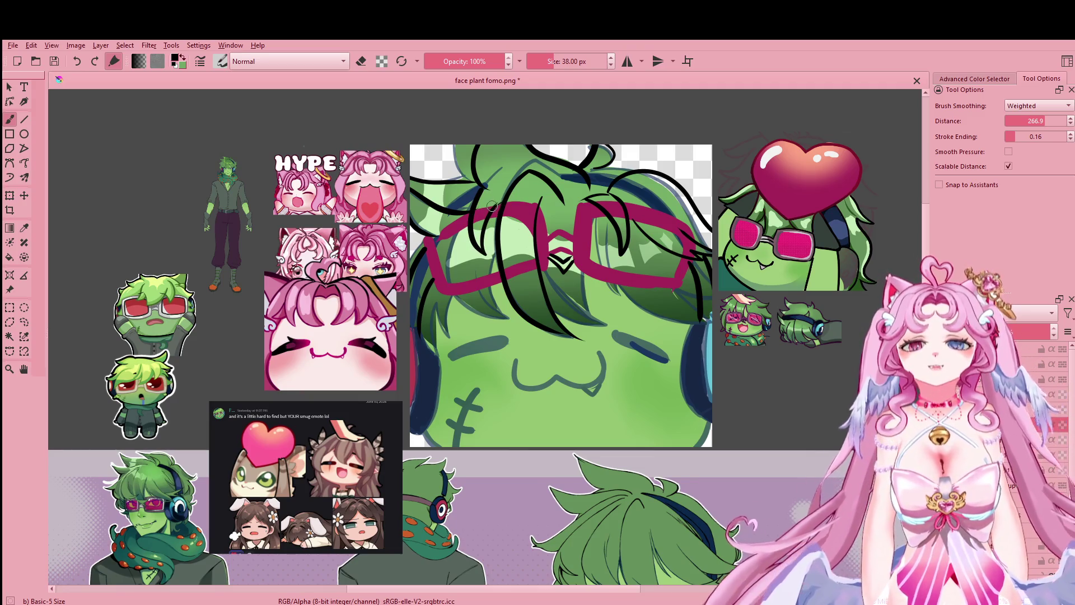
pyautogui.moveTo(503, 199); pyautogui.dragTo(415, 422)
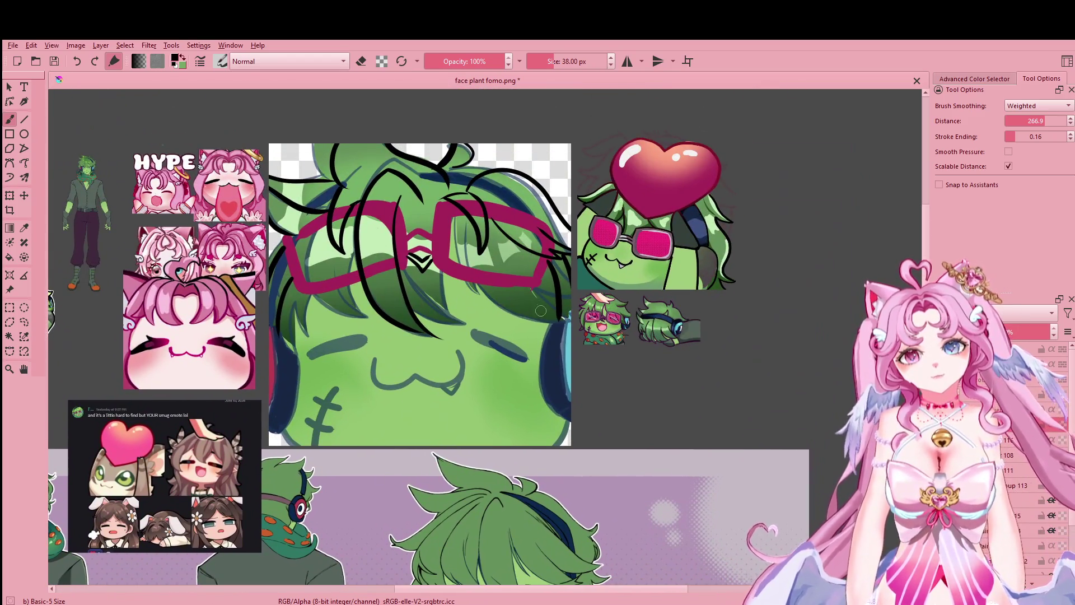
pyautogui.moveTo(540, 310)
pyautogui.mouseDown()
pyautogui.moveTo(511, 292)
pyautogui.moveTo(544, 419)
pyautogui.moveTo(524, 410)
pyautogui.mouseUp()
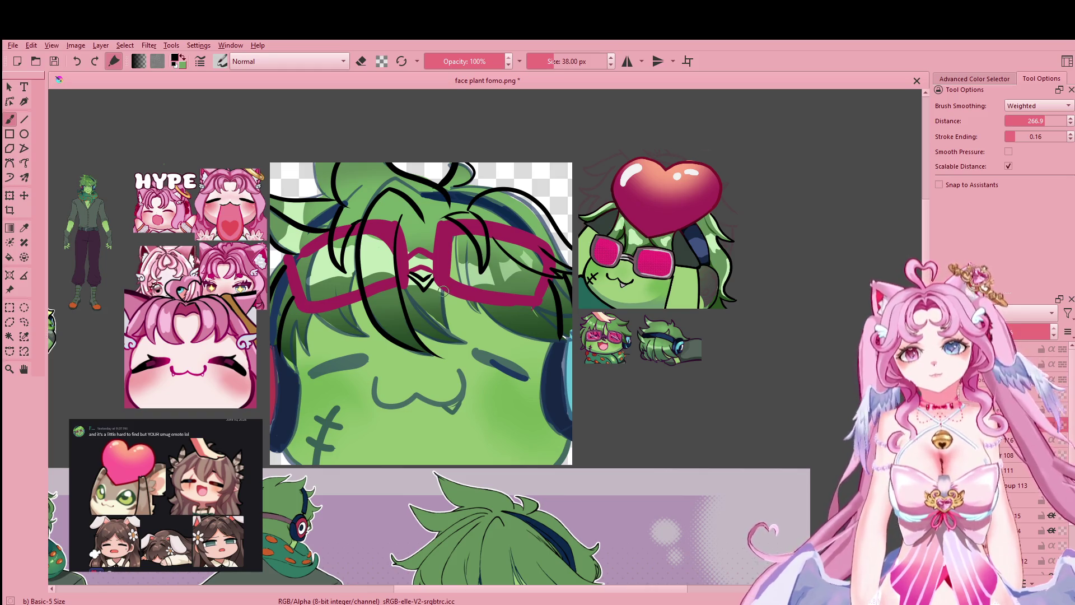
pyautogui.moveTo(417, 314); pyautogui.dragTo(459, 201)
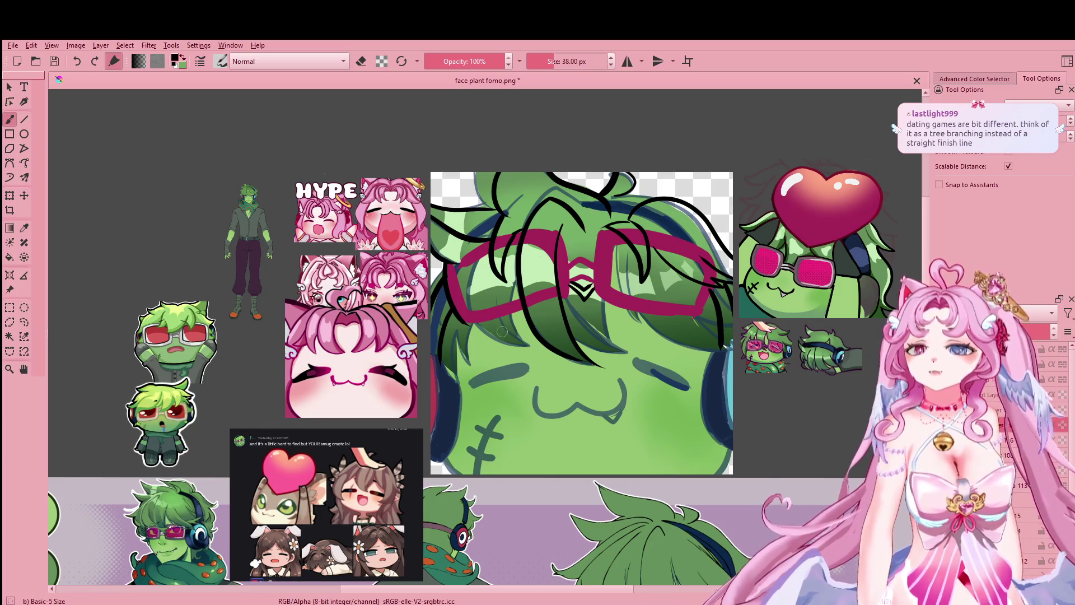
# Step: Draw a black strand along the lower edge of the goggles after several retries
pyautogui.moveTo(473, 325); pyautogui.dragTo(521, 315)
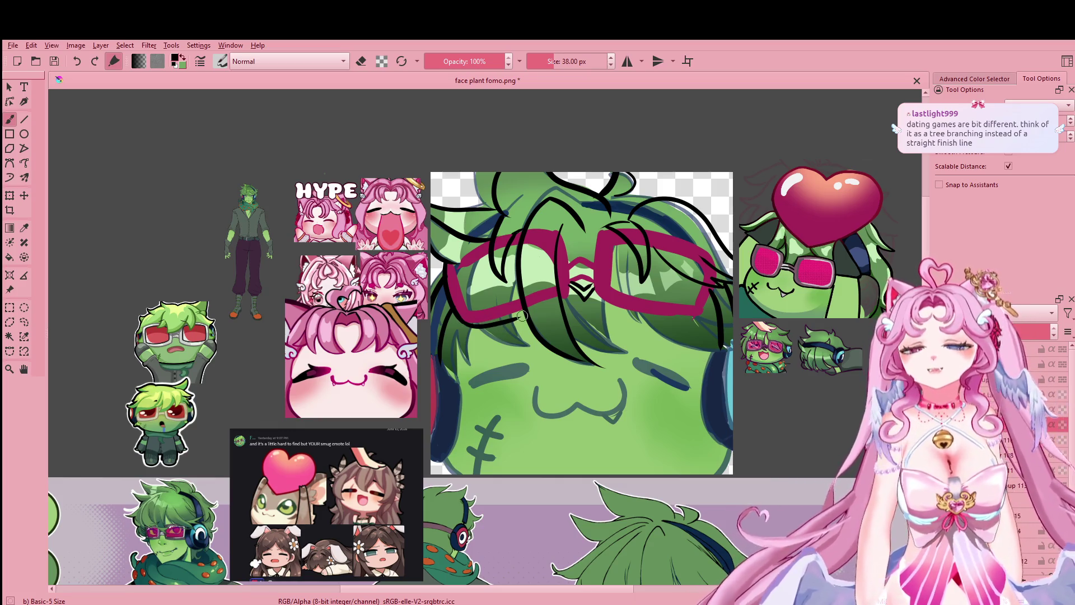
pyautogui.hotkey('ctrl', 'z')
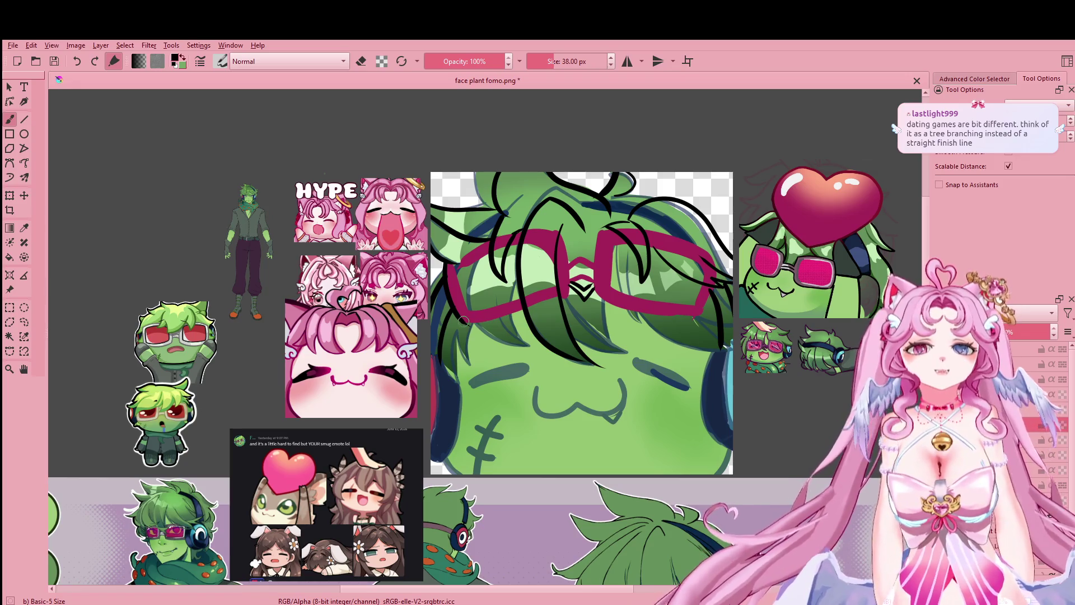
pyautogui.moveTo(480, 325); pyautogui.dragTo(519, 313)
pyautogui.hotkey('ctrl', 'z')
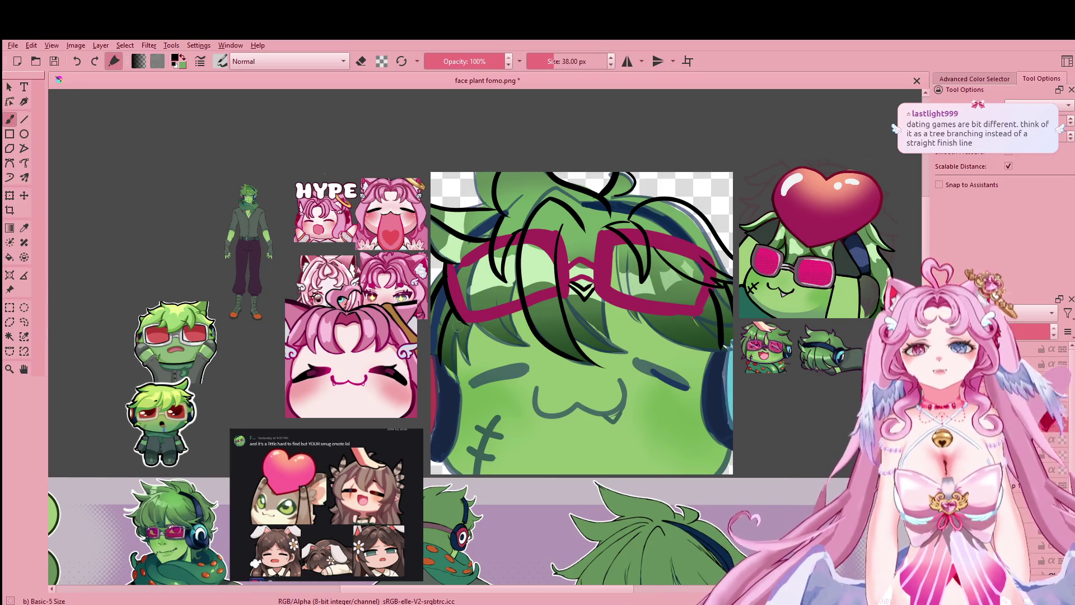
pyautogui.hotkey('ctrl', 'z')
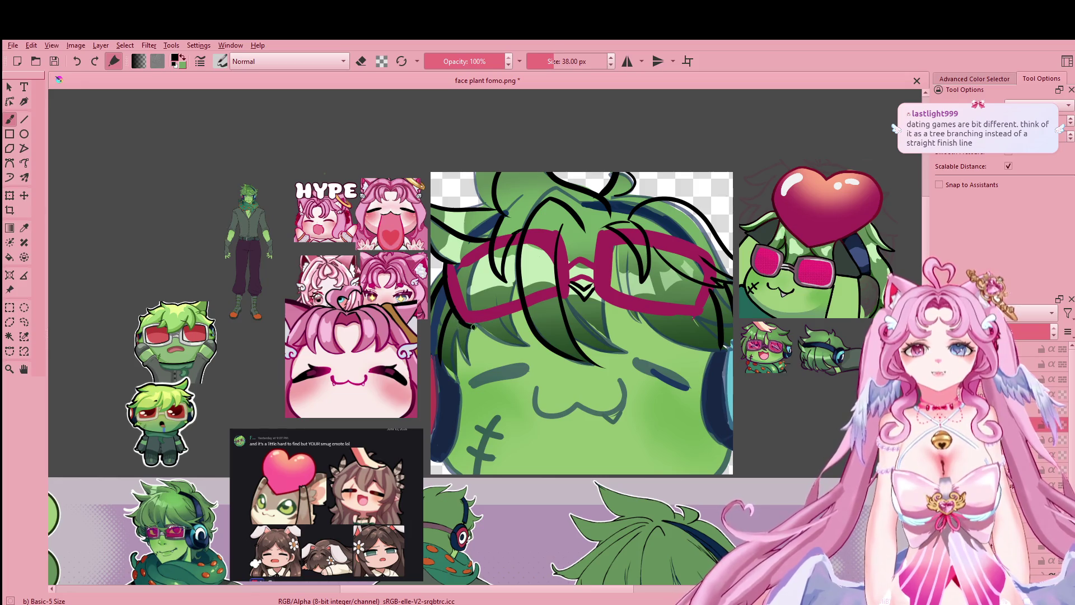
pyautogui.moveTo(473, 326); pyautogui.dragTo(518, 315)
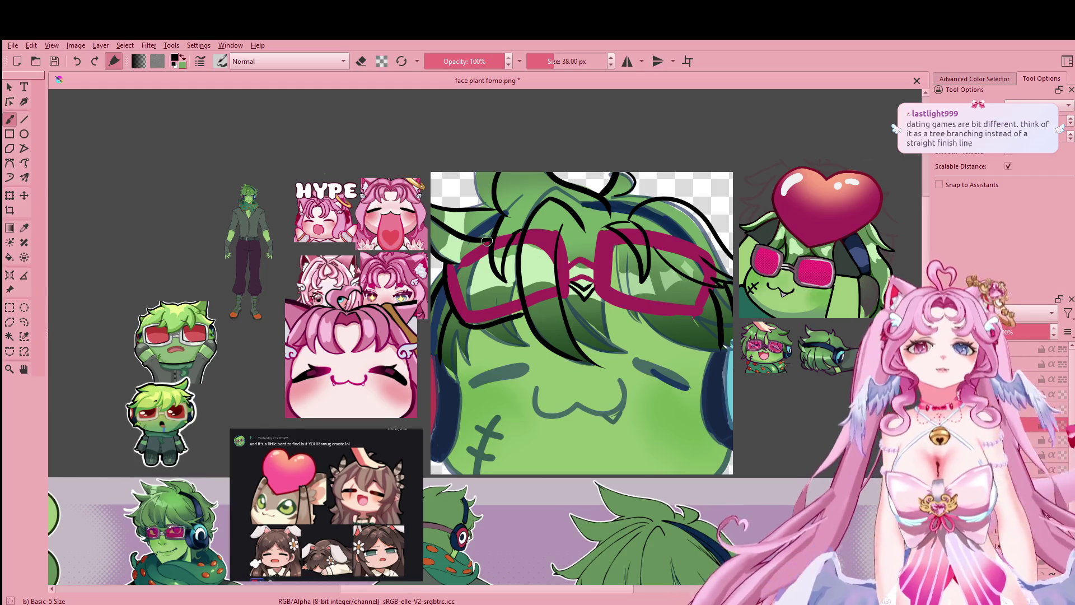
# Step: Try strands down the left goggle edge and near the bridge, undoing each attempt
pyautogui.moveTo(487, 240); pyautogui.dragTo(445, 271)
pyautogui.hotkey('ctrl', 'z')
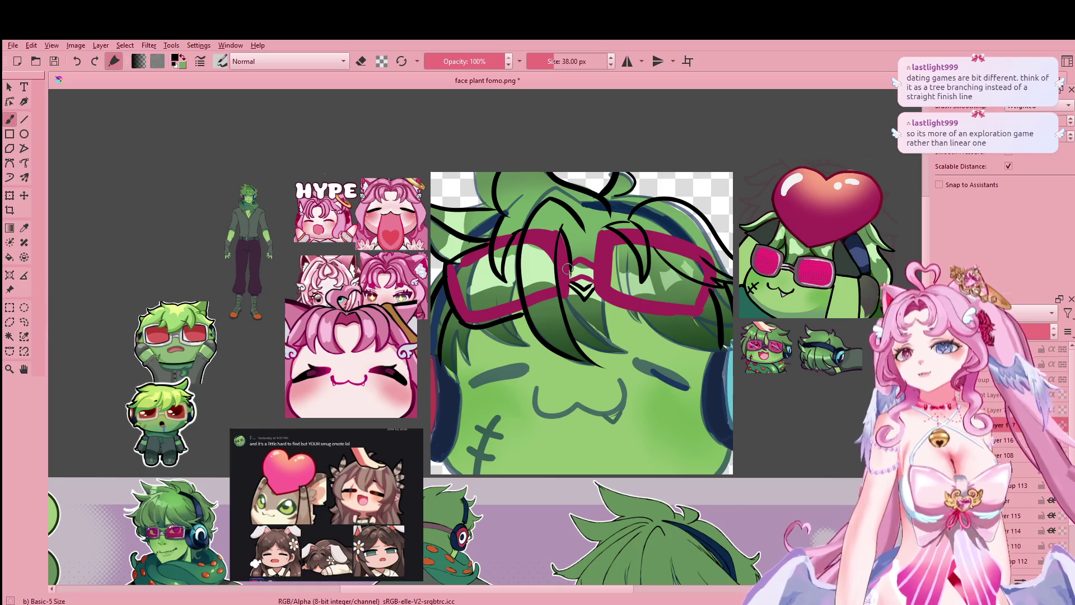
pyautogui.hotkey('ctrl', 'z')
pyautogui.moveTo(562, 241); pyautogui.dragTo(566, 296)
pyautogui.hotkey('ctrl', 'z')
pyautogui.moveTo(560, 235); pyautogui.dragTo(567, 295)
pyautogui.hotkey('ctrl', 'z')
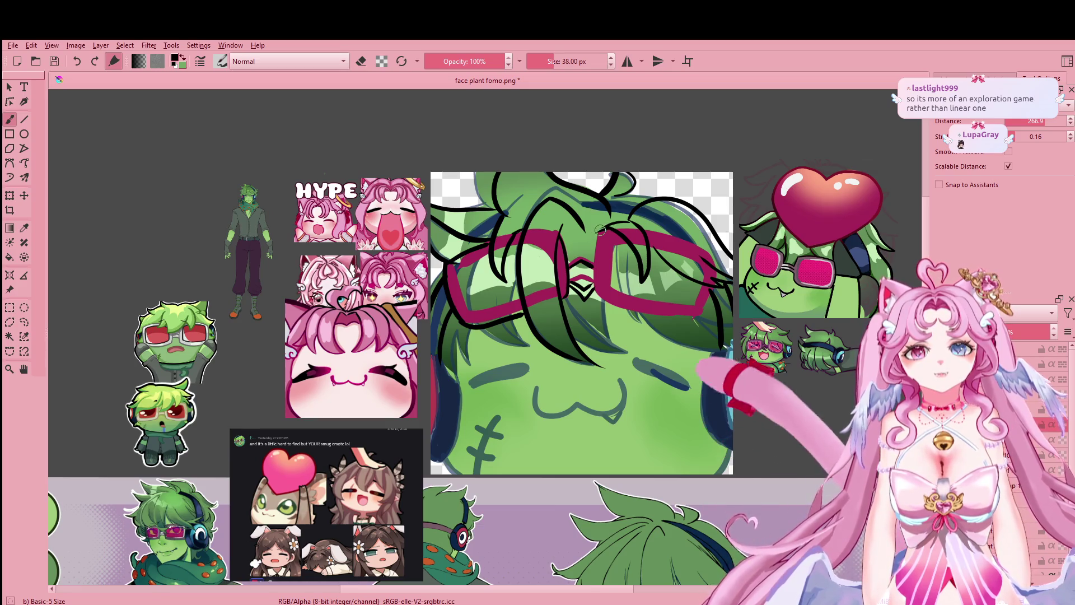
# Step: Draw a vertical black strand at the goggle bridge, redoing it until it sits right
pyautogui.moveTo(597, 236); pyautogui.dragTo(591, 299)
pyautogui.hotkey('ctrl', 'z')
pyautogui.moveTo(600, 226); pyautogui.dragTo(598, 296)
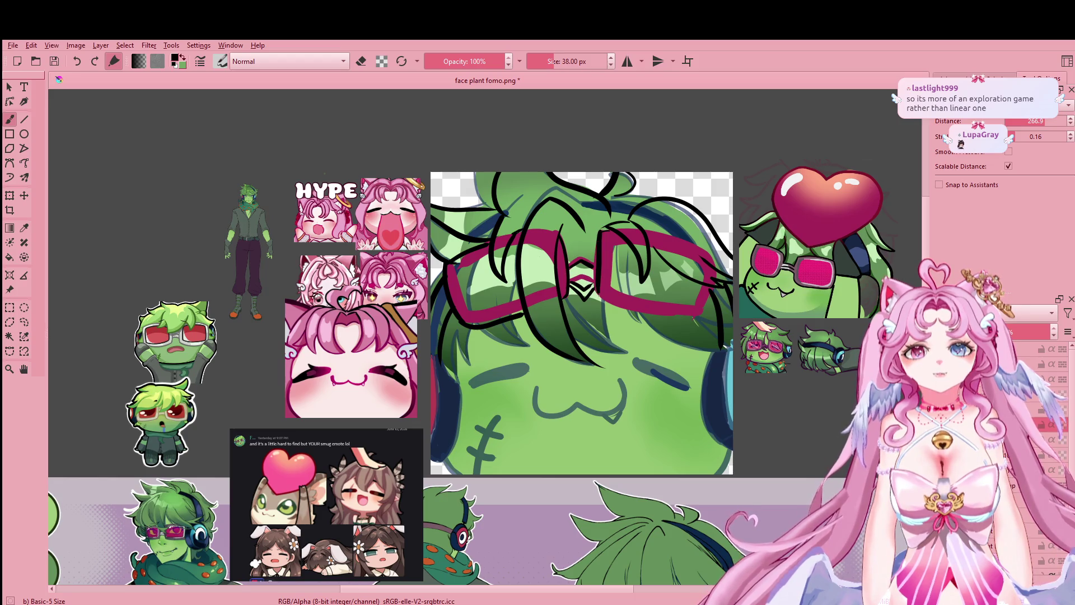
pyautogui.hotkey('ctrl', 'z')
pyautogui.moveTo(599, 230); pyautogui.dragTo(600, 294)
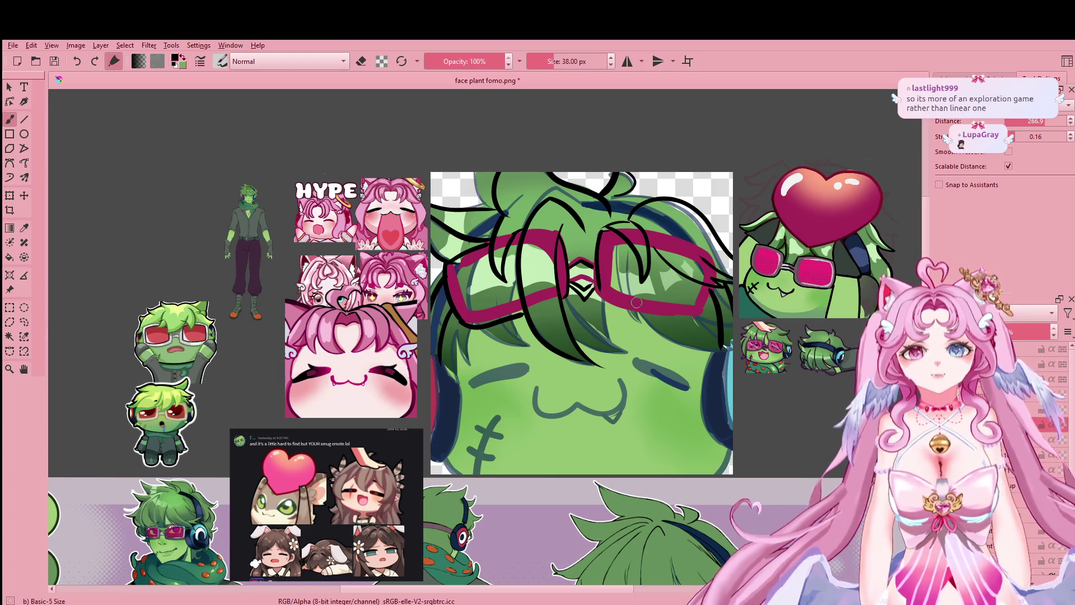
pyautogui.hotkey('ctrl', 'z')
pyautogui.moveTo(600, 233); pyautogui.dragTo(597, 287)
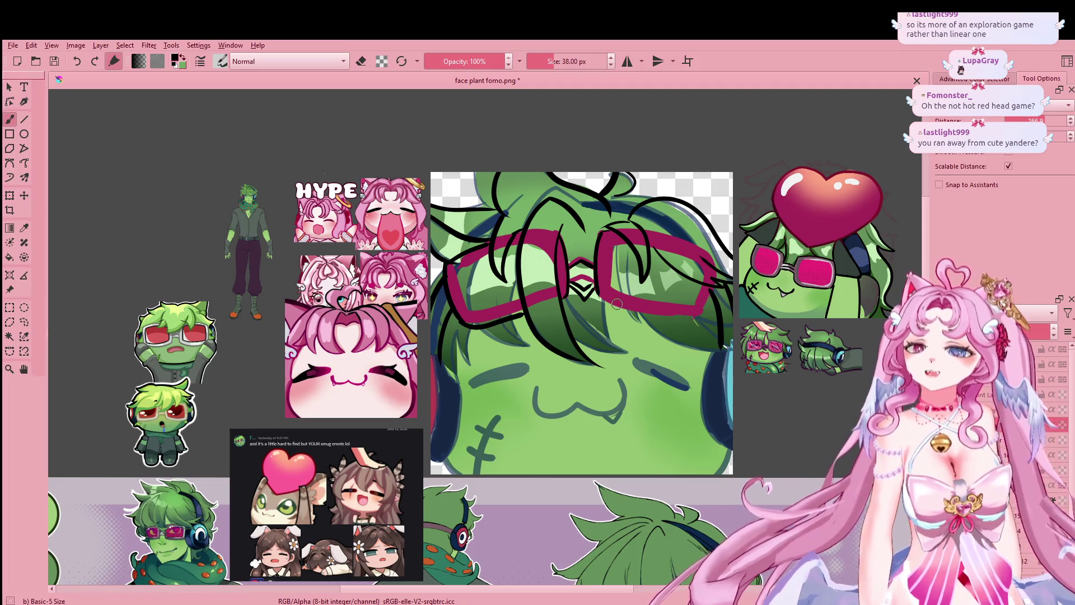
# Step: Paint a strand along the lower right goggle frame, discarding one along the top frame
pyautogui.moveTo(623, 304); pyautogui.dragTo(694, 313)
pyautogui.moveTo(643, 229); pyautogui.dragTo(687, 243)
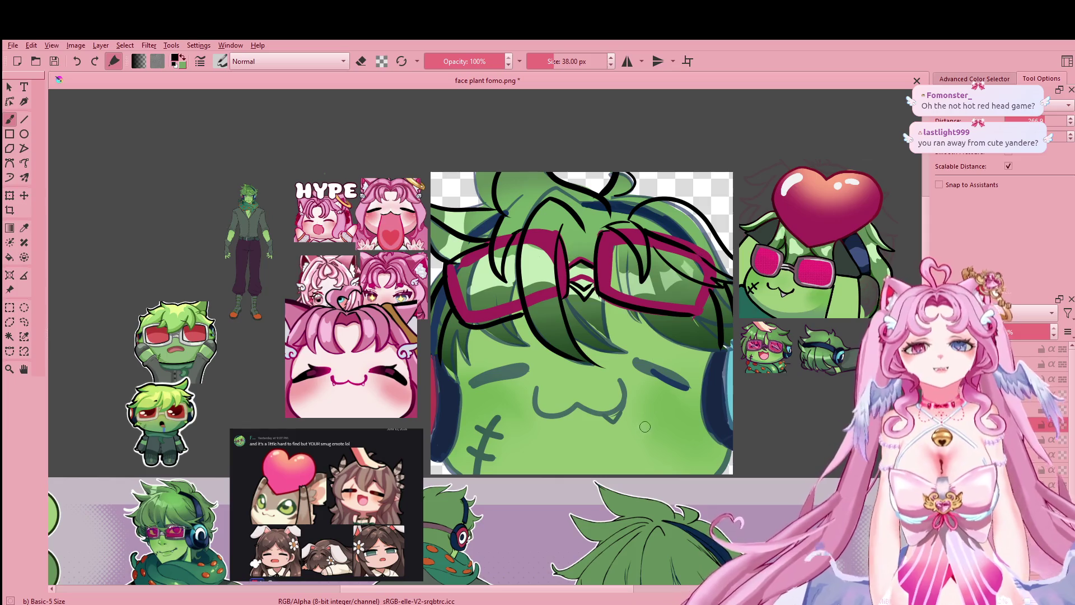
pyautogui.moveTo(644, 426); pyautogui.dragTo(582, 326)
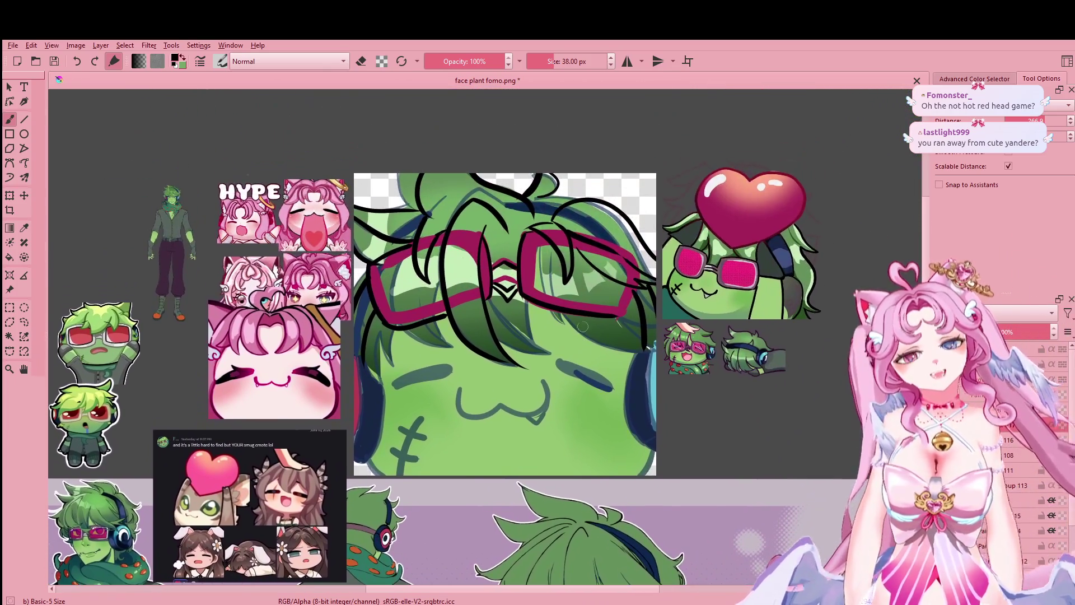
pyautogui.hotkey('ctrl', 'z')
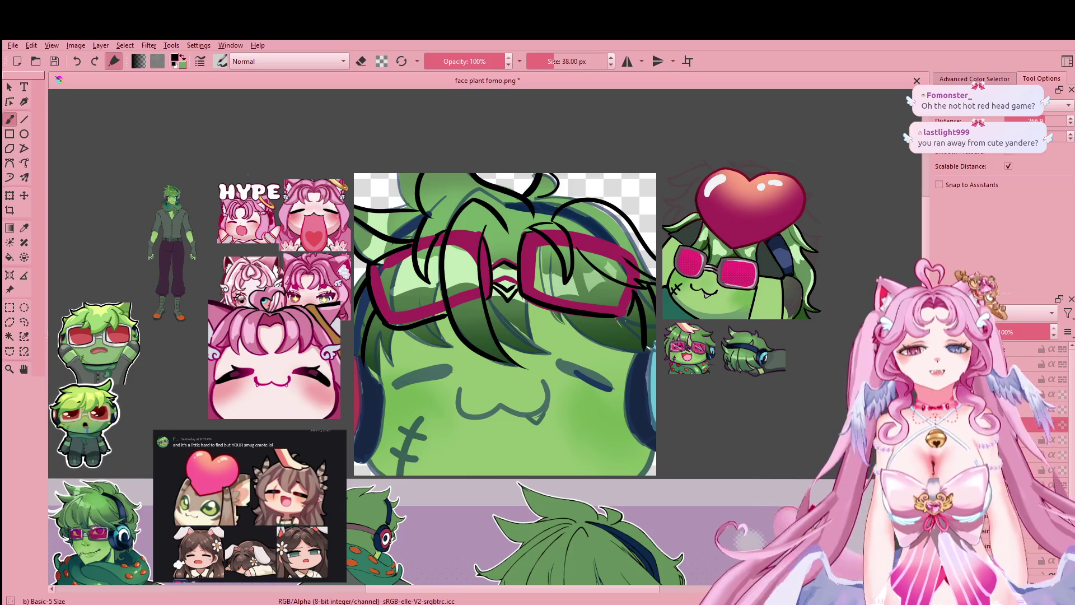
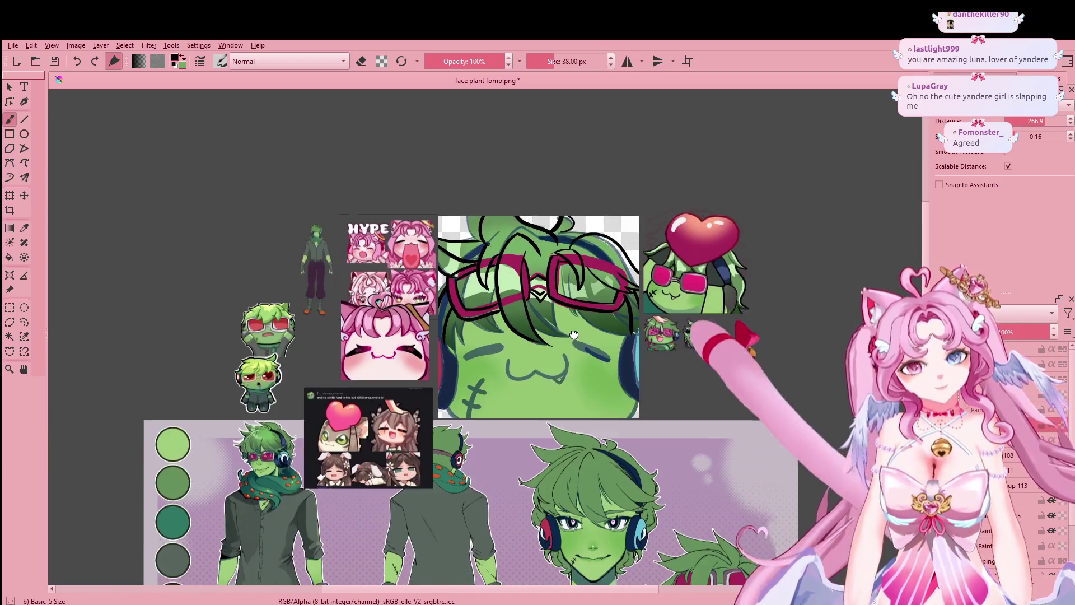
# Step: Enlarge the brush to 41 px and thicken both closed-eye lines in black
pyautogui.scroll(3, 519, 277)
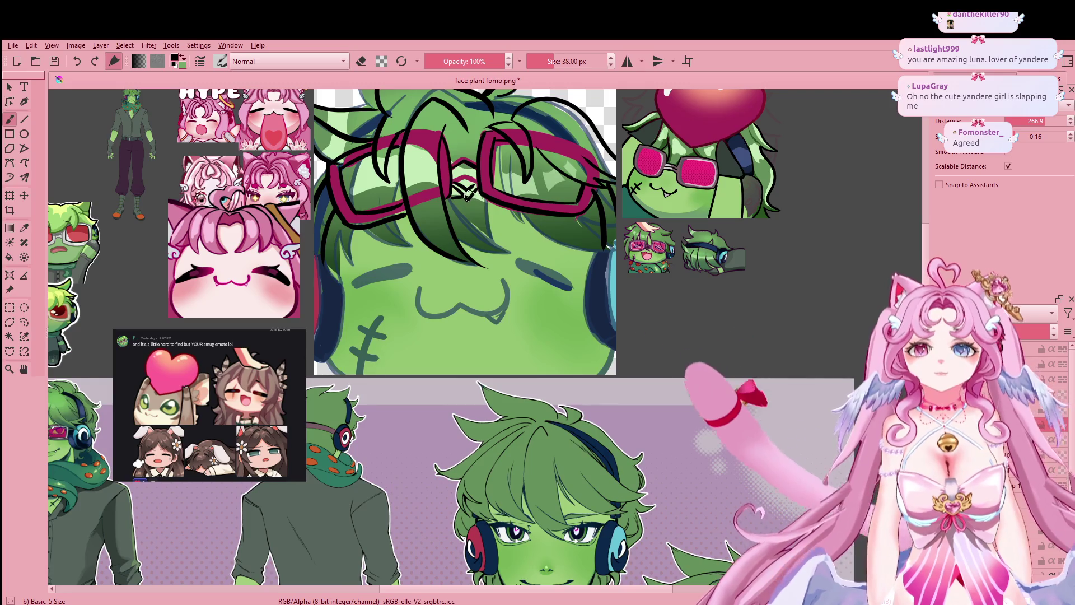
pyautogui.moveTo(412, 412)
pyautogui.mouseDown()
pyautogui.moveTo(417, 256)
pyautogui.moveTo(503, 472)
pyautogui.mouseUp()
pyautogui.press(']')
pyautogui.moveTo(448, 341); pyautogui.dragTo(456, 344)
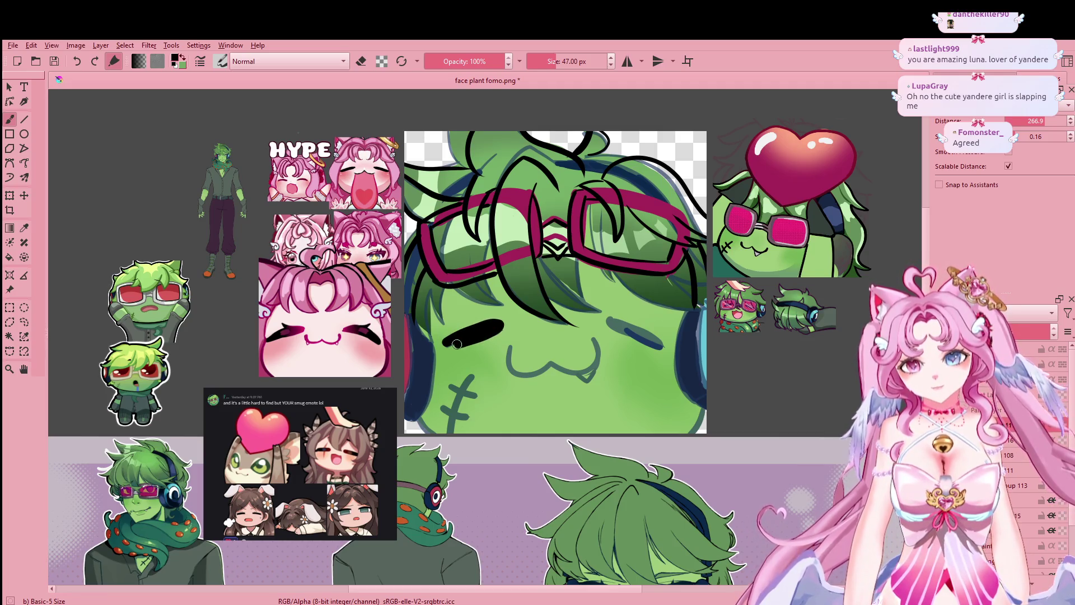
pyautogui.moveTo(631, 327); pyautogui.dragTo(636, 330)
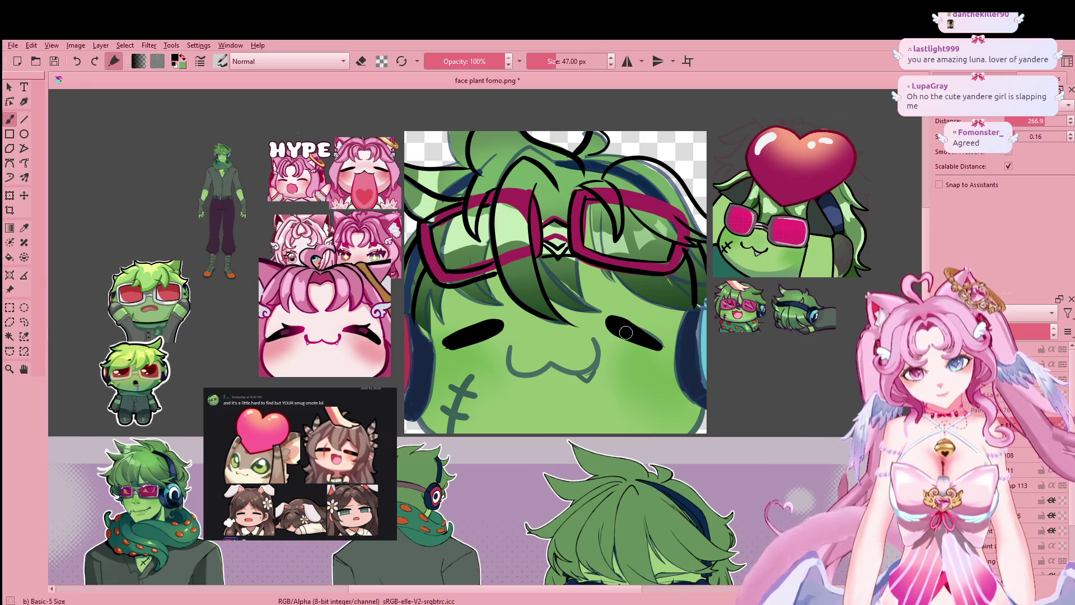
# Step: Try inking the mouth's left curve, undoing the stray strokes
pyautogui.moveTo(514, 340)
pyautogui.mouseDown()
pyautogui.moveTo(509, 372)
pyautogui.moveTo(544, 364)
pyautogui.mouseUp()
pyautogui.hotkey('ctrl', 'z')
pyautogui.hotkey('ctrl', 'z')
pyautogui.hotkey('ctrl', 'z')
pyautogui.hotkey('ctrl', 'z')
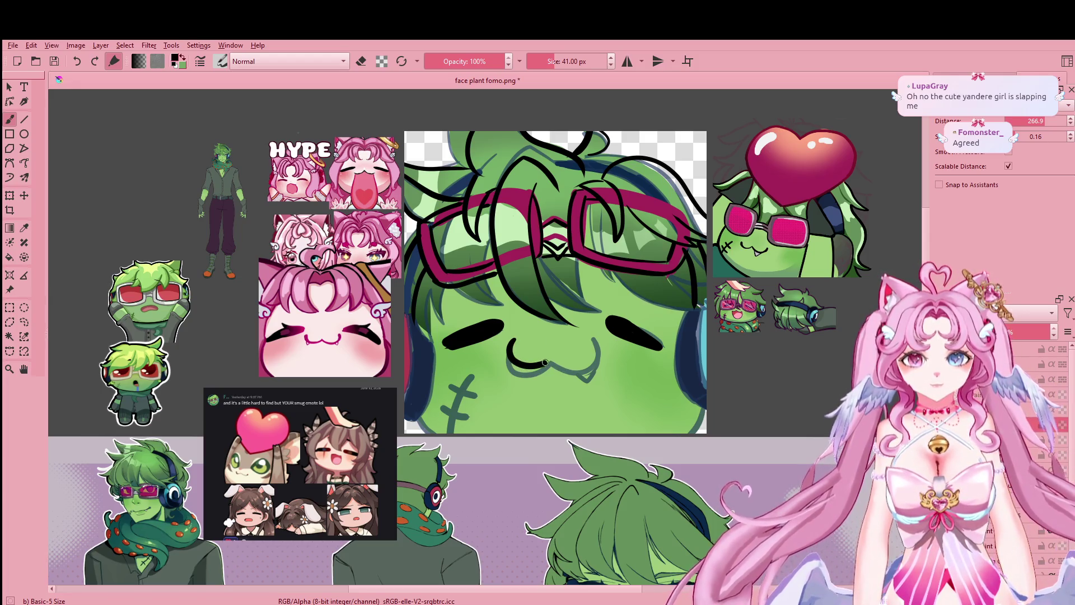
pyautogui.hotkey('ctrl', 'z')
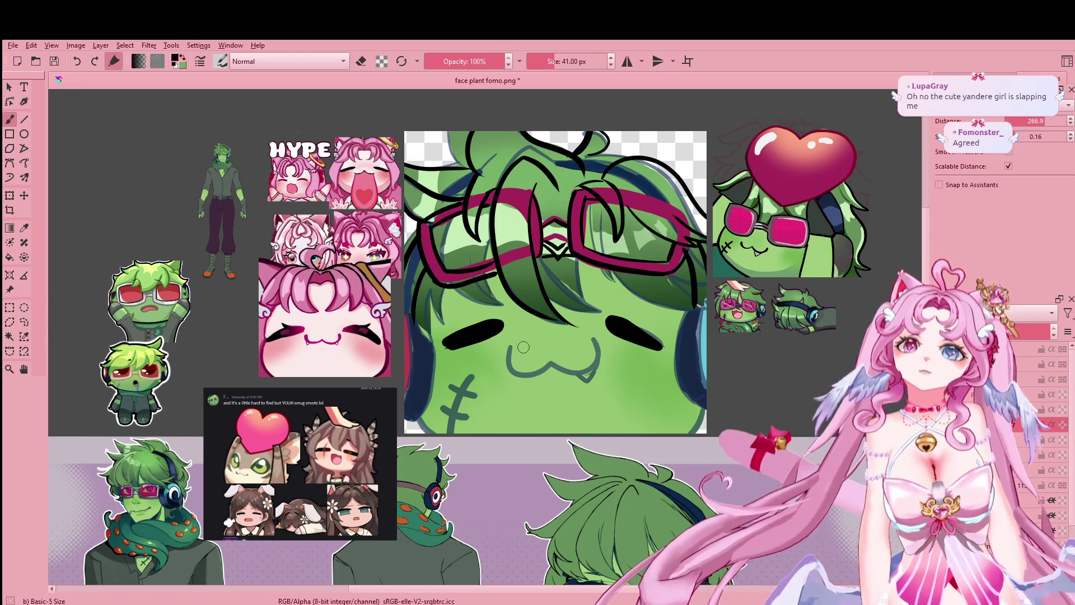
pyautogui.moveTo(510, 341)
pyautogui.mouseDown()
pyautogui.moveTo(536, 369)
pyautogui.moveTo(540, 359)
pyautogui.mouseUp()
pyautogui.hotkey('ctrl', 'z')
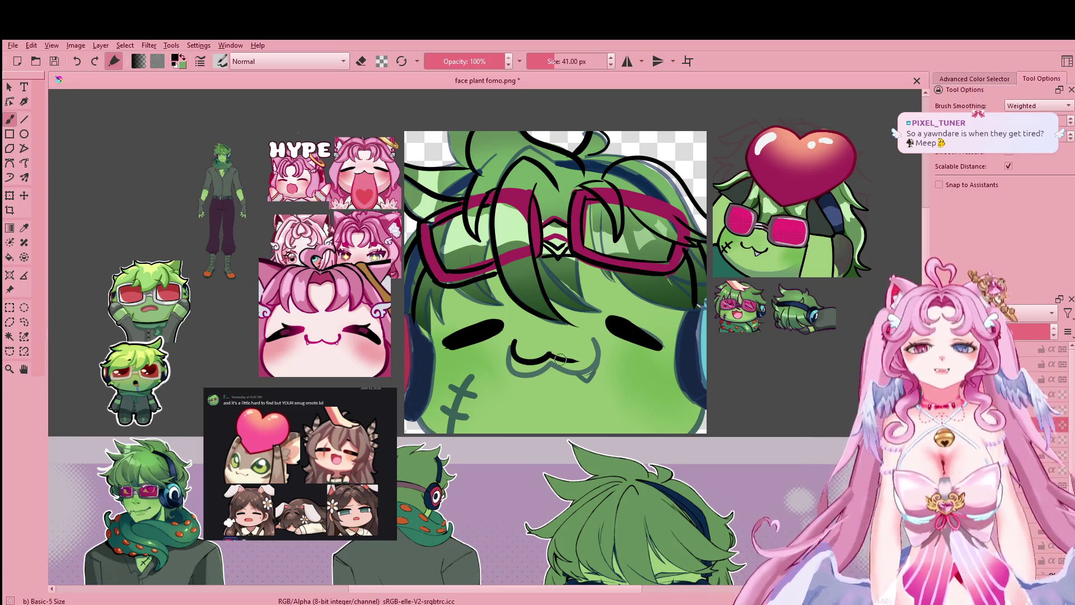
# Step: Ink the right half of the cat mouth, undoing overlong strokes
pyautogui.moveTo(565, 360); pyautogui.dragTo(585, 357)
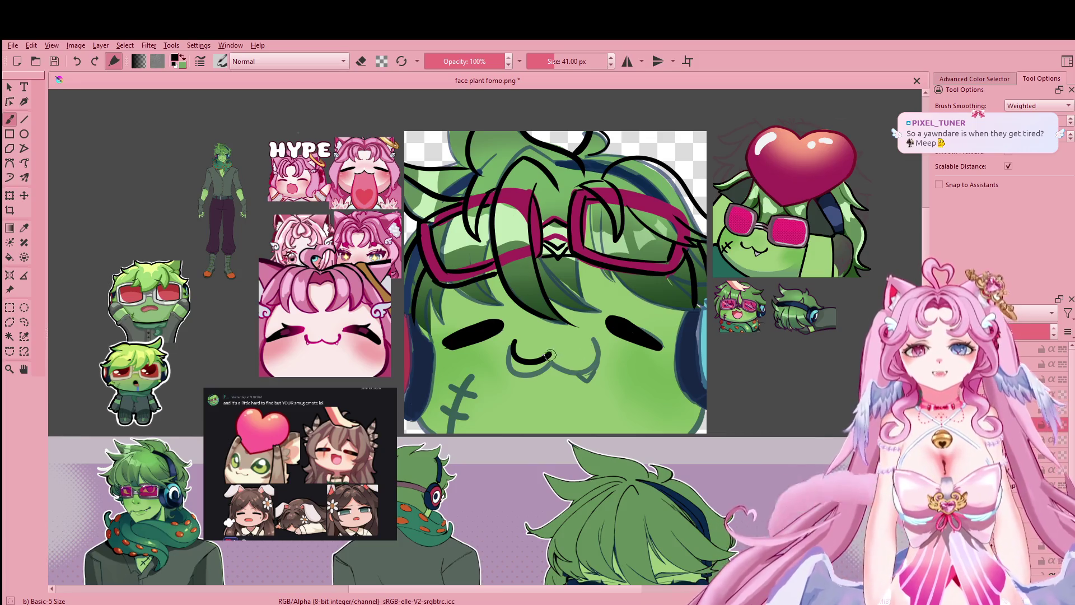
pyautogui.hotkey('ctrl', 'z')
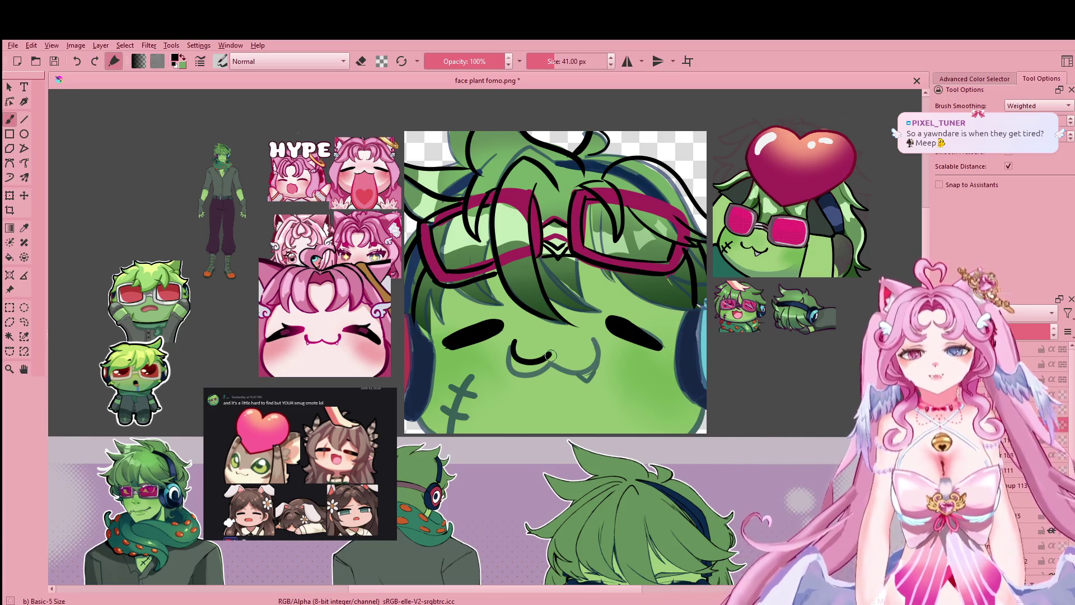
pyautogui.moveTo(564, 359)
pyautogui.mouseDown()
pyautogui.moveTo(593, 348)
pyautogui.moveTo(581, 355)
pyautogui.moveTo(587, 337)
pyautogui.mouseUp()
pyautogui.hotkey('ctrl', 'z')
pyautogui.hotkey('ctrl', 'z')
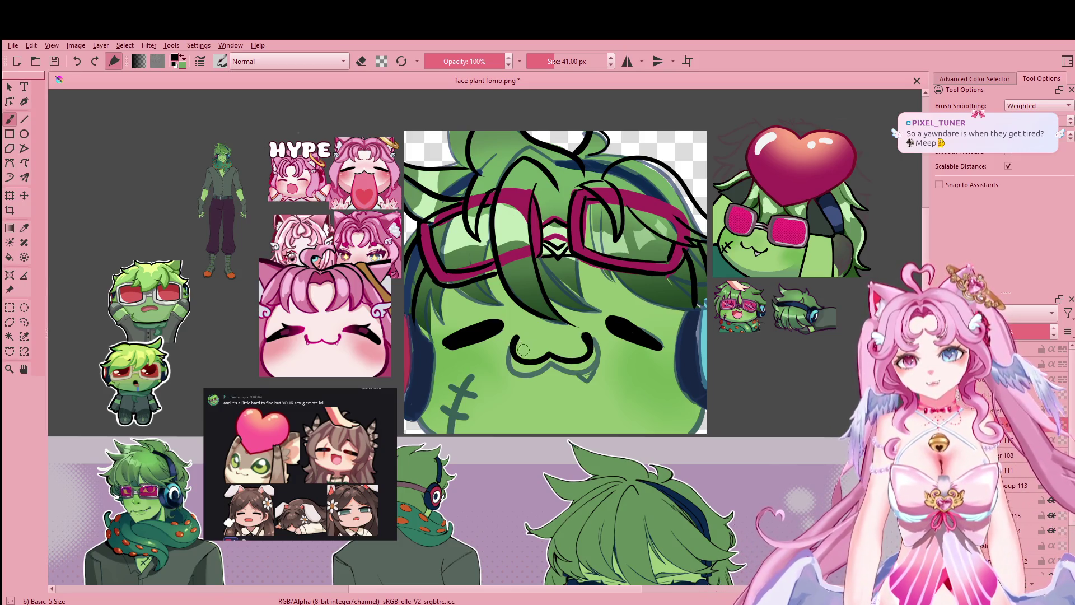
# Step: Draw the left-cheek stitch as a long black curve with a crossing mark
pyautogui.moveTo(531, 421); pyautogui.dragTo(594, 393)
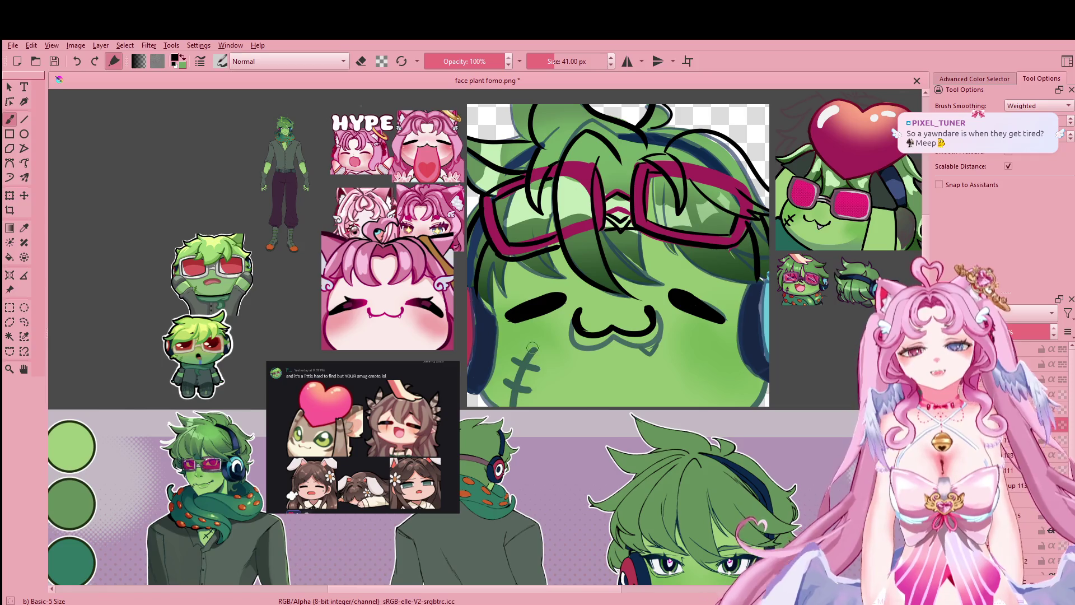
pyautogui.hotkey('ctrl', 'shift', 'z')
pyautogui.hotkey('ctrl', 'z')
pyautogui.hotkey('ctrl', 'shift', 'z')
pyautogui.hotkey('ctrl', 'z')
pyautogui.moveTo(533, 349); pyautogui.dragTo(514, 404)
pyautogui.moveTo(514, 358)
pyautogui.mouseDown()
pyautogui.moveTo(534, 364)
pyautogui.moveTo(529, 386)
pyautogui.mouseUp()
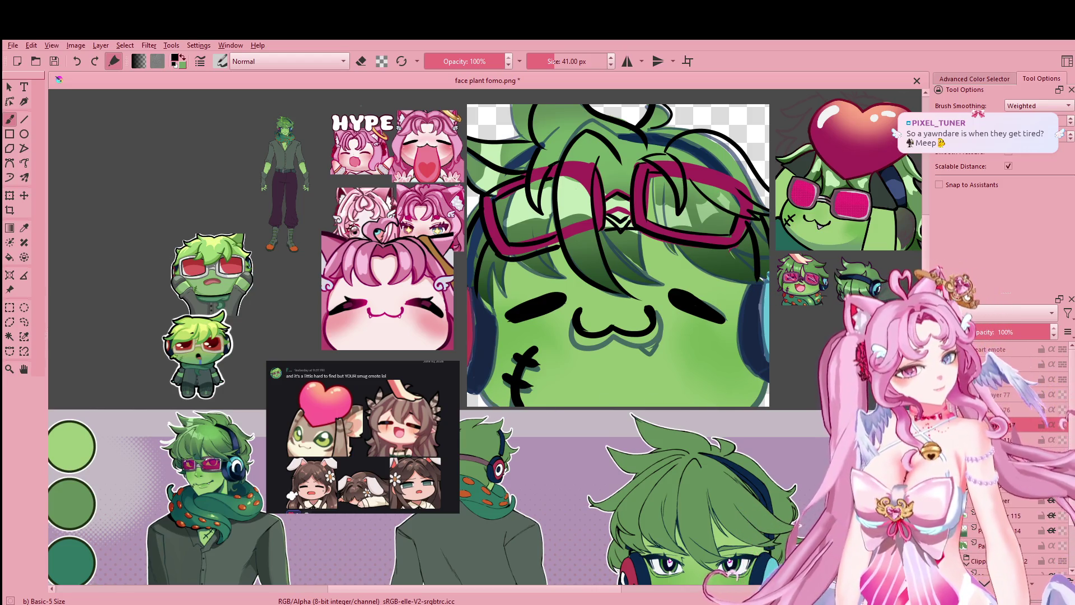
# Step: Toggle the glasses, headphone and outline layers' visibility to check each one
pyautogui.click(1062, 425)
pyautogui.click(1062, 425)
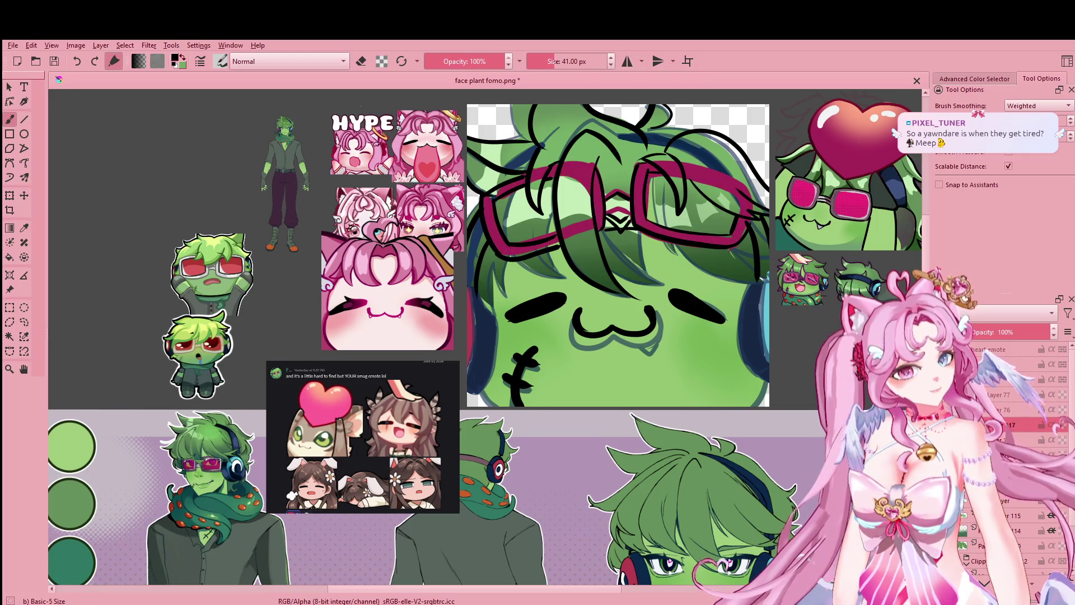
pyautogui.click(1062, 440)
pyautogui.click(1062, 440)
pyautogui.click(1062, 440)
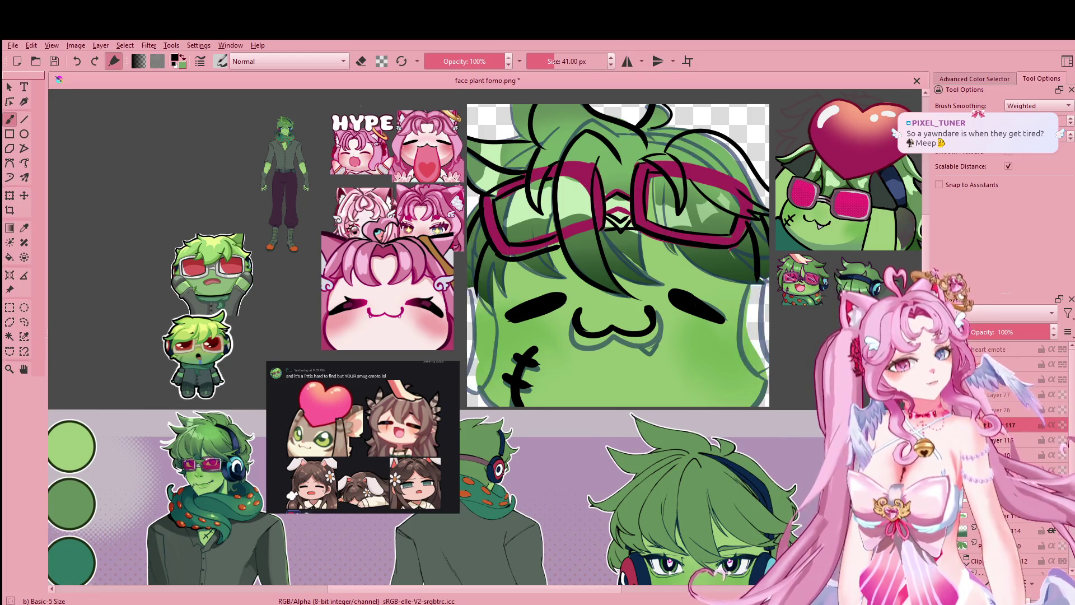
pyautogui.click(1062, 440)
pyautogui.click(1062, 454)
# Step: Paint dark navy down the left headphone beside the face
pyautogui.scroll(-2, 598, 368)
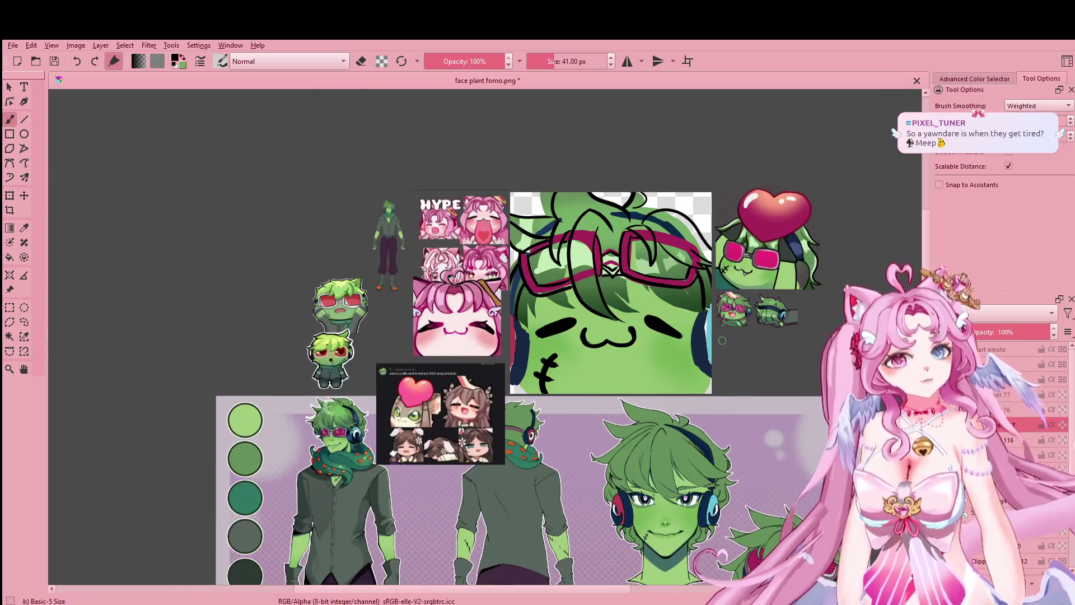
pyautogui.scroll(-1, 676, 367)
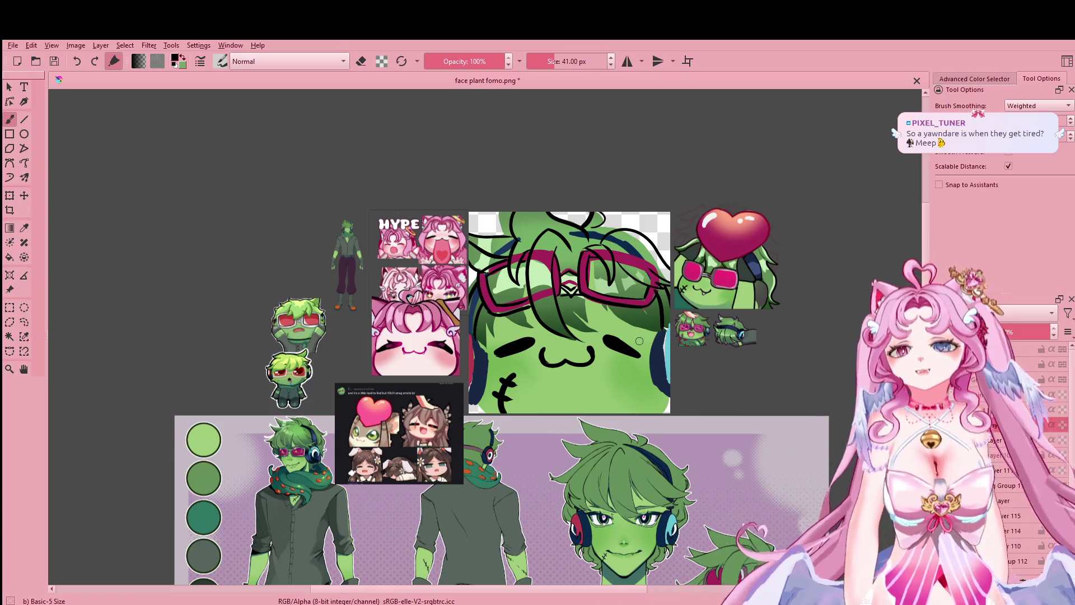
pyautogui.scroll(2, 591, 300)
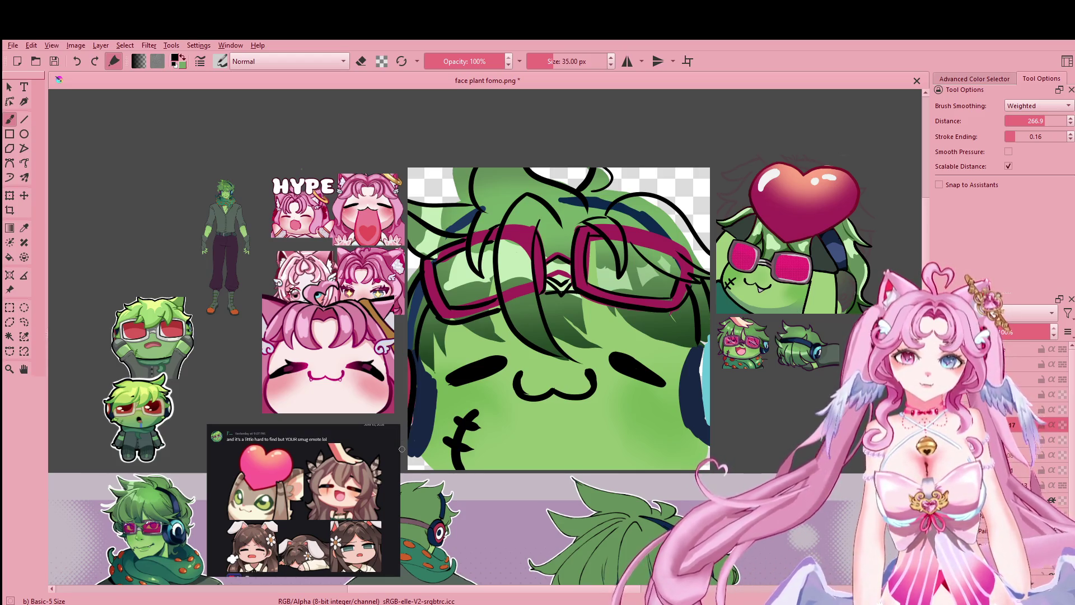
pyautogui.moveTo(409, 366); pyautogui.dragTo(441, 400)
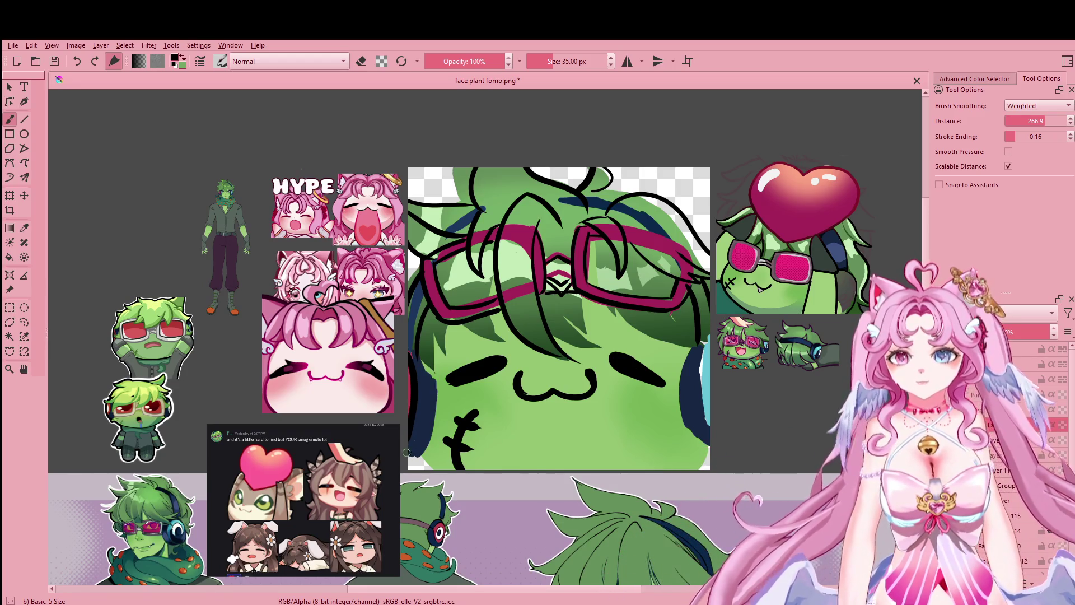
pyautogui.moveTo(406, 452); pyautogui.dragTo(419, 421)
pyautogui.moveTo(441, 504)
pyautogui.mouseDown()
pyautogui.moveTo(421, 347)
pyautogui.moveTo(395, 315)
pyautogui.moveTo(389, 213)
pyautogui.mouseUp()
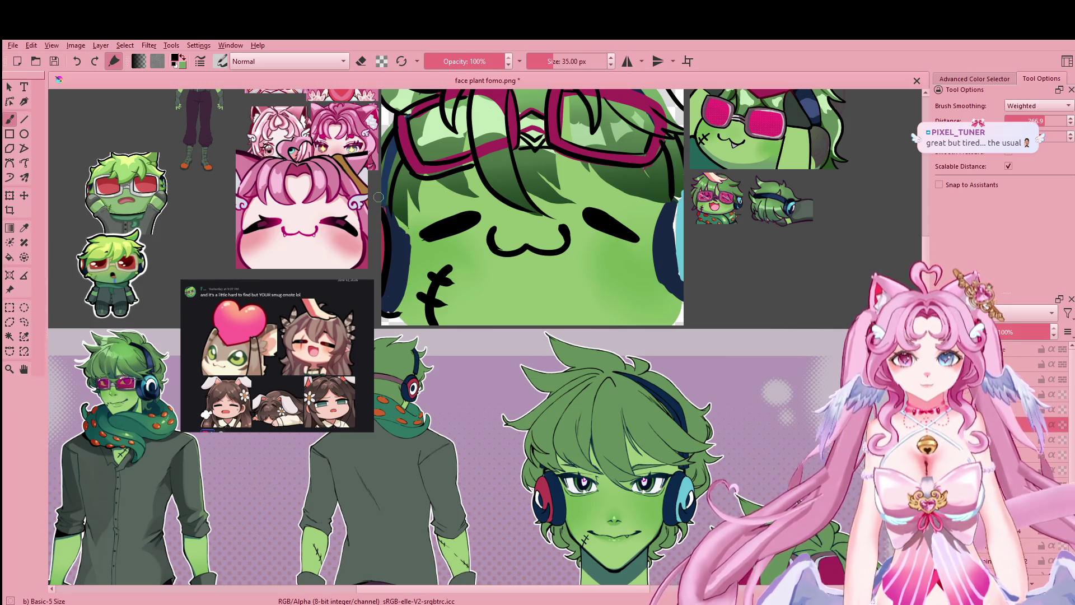
# Step: Redraw the curved dark stroke and a dark line down the face's left edge
pyautogui.moveTo(383, 197)
pyautogui.mouseDown()
pyautogui.moveTo(408, 195)
pyautogui.moveTo(410, 262)
pyautogui.mouseUp()
pyautogui.hotkey('ctrl', 'z')
pyautogui.moveTo(412, 220); pyautogui.dragTo(411, 300)
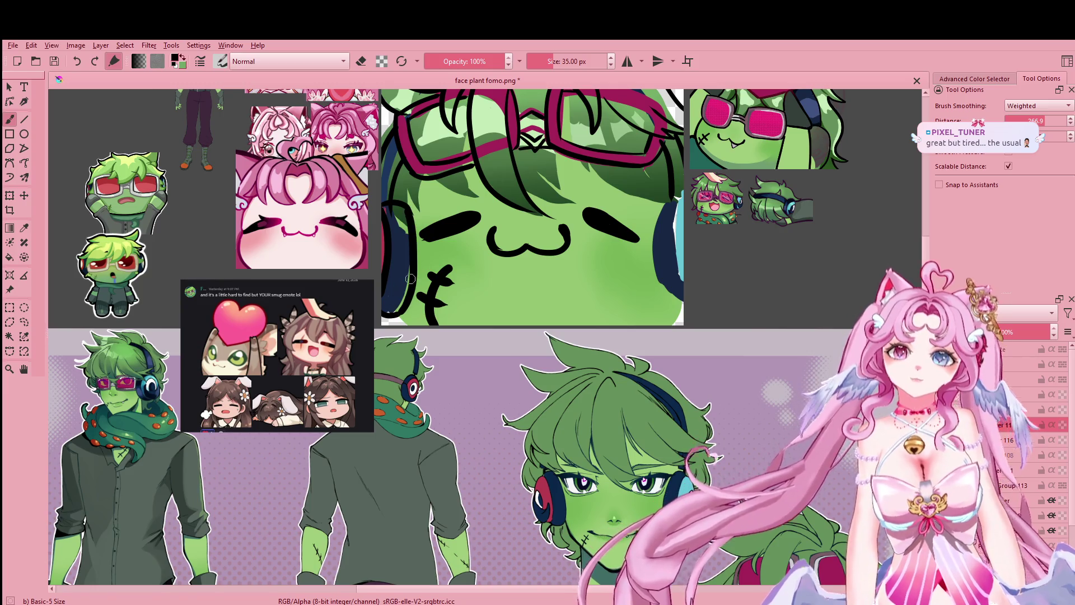
pyautogui.scroll(4, 410, 278)
pyautogui.hscroll(2, 411, 278)
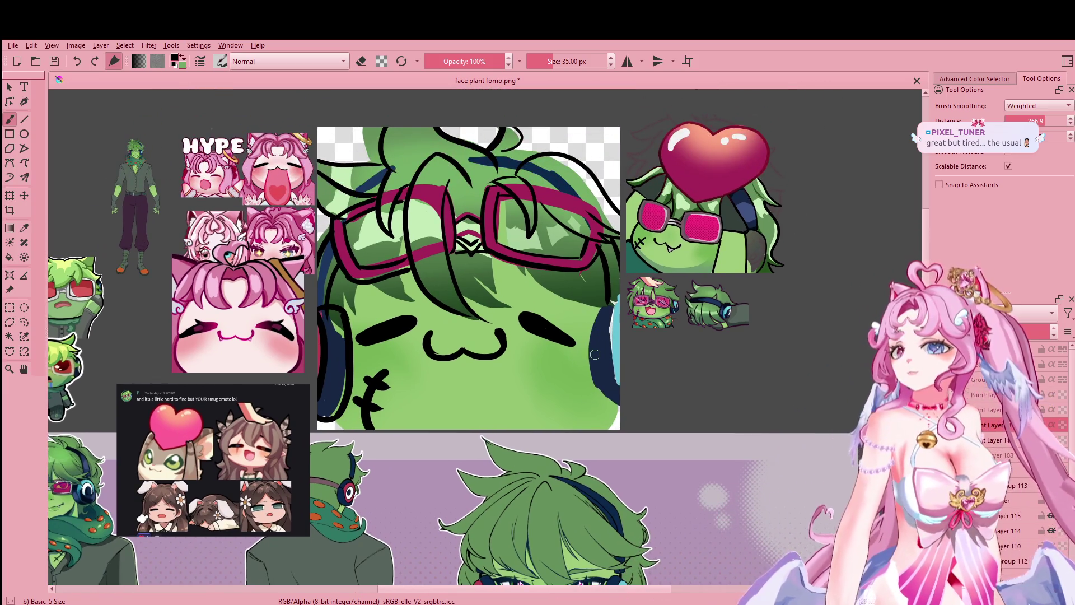
pyautogui.moveTo(352, 417)
pyautogui.mouseDown()
pyautogui.moveTo(345, 313)
pyautogui.moveTo(345, 386)
pyautogui.mouseUp()
pyautogui.hotkey('ctrl', 'z')
pyautogui.moveTo(344, 311)
pyautogui.mouseDown()
pyautogui.moveTo(335, 418)
pyautogui.moveTo(350, 356)
pyautogui.moveTo(333, 420)
pyautogui.mouseUp()
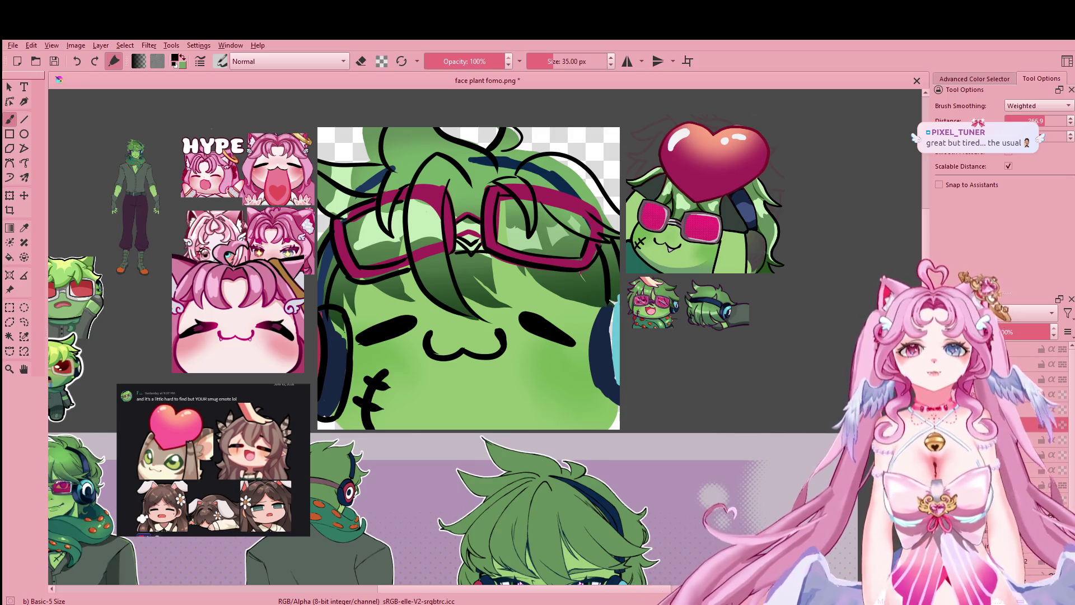
# Step: Outline the right headphone edge with a dark stroke
pyautogui.moveTo(595, 303); pyautogui.dragTo(588, 392)
pyautogui.hotkey('ctrl', 'z')
pyautogui.moveTo(595, 303)
pyautogui.mouseDown()
pyautogui.moveTo(588, 392)
pyautogui.moveTo(616, 417)
pyautogui.mouseUp()
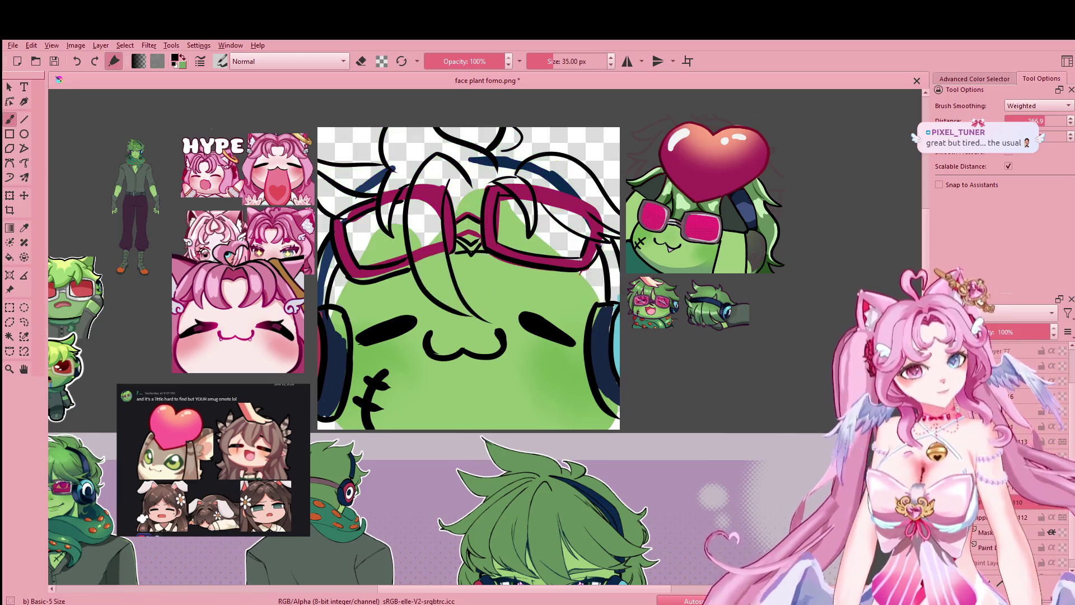
# Step: Erase with a 51 px brush to lighten the left lens and left face-edge shading
pyautogui.press('e')
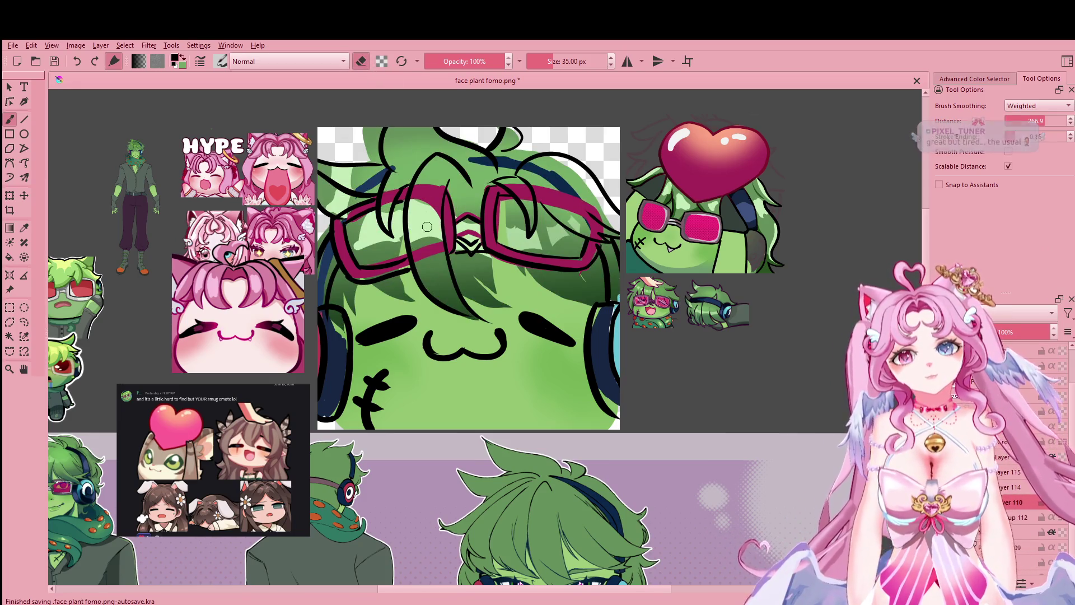
pyautogui.press(']')
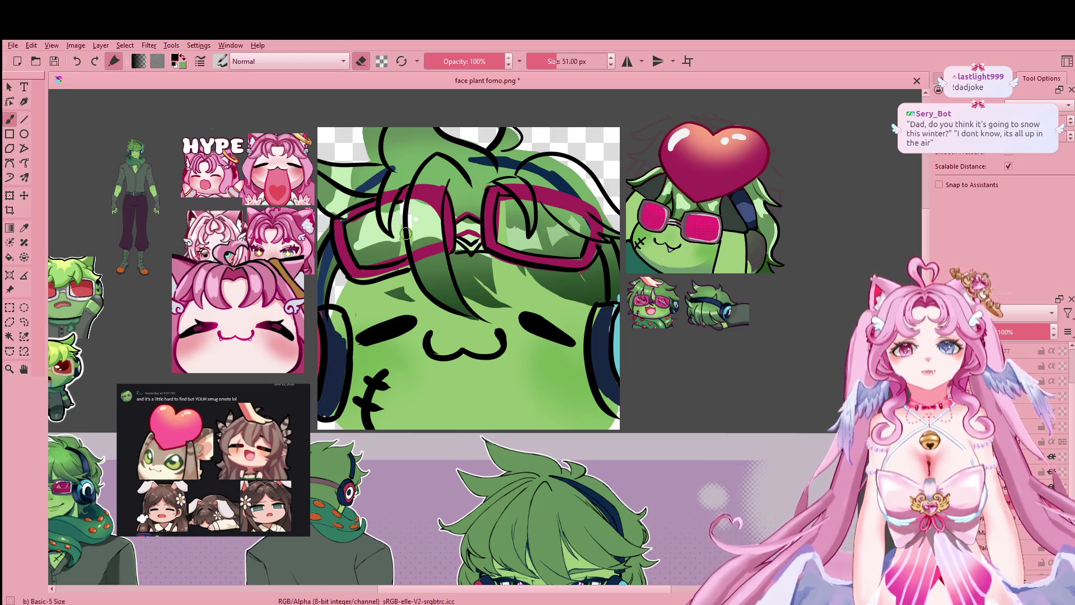
pyautogui.moveTo(402, 210)
pyautogui.mouseDown()
pyautogui.moveTo(365, 222)
pyautogui.moveTo(407, 286)
pyautogui.mouseUp()
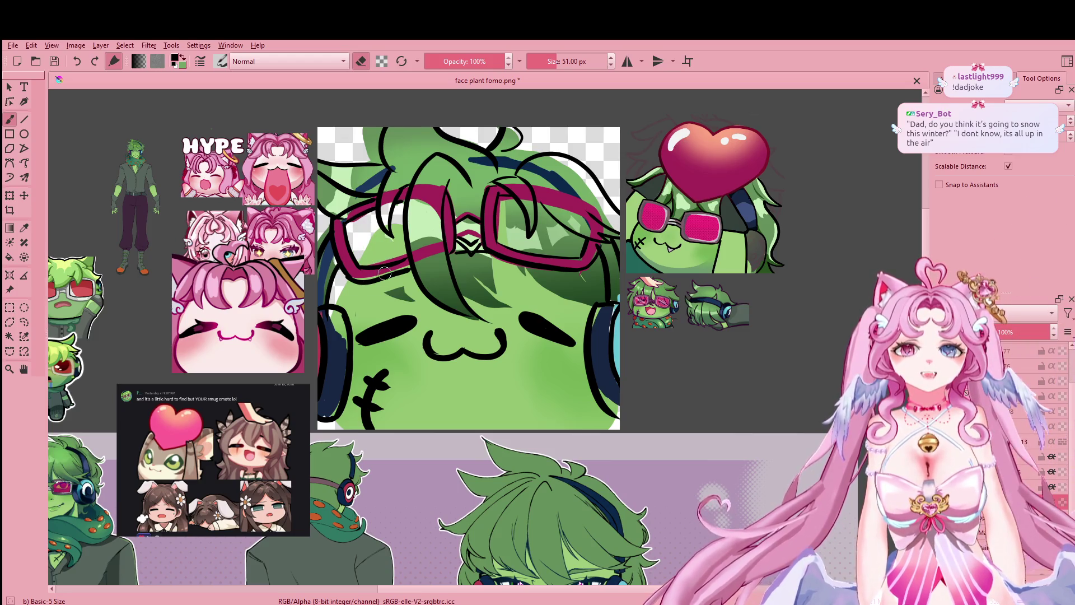
pyautogui.moveTo(339, 280)
pyautogui.mouseDown()
pyautogui.moveTo(350, 332)
pyautogui.moveTo(485, 285)
pyautogui.moveTo(486, 267)
pyautogui.moveTo(583, 281)
pyautogui.moveTo(586, 300)
pyautogui.mouseUp()
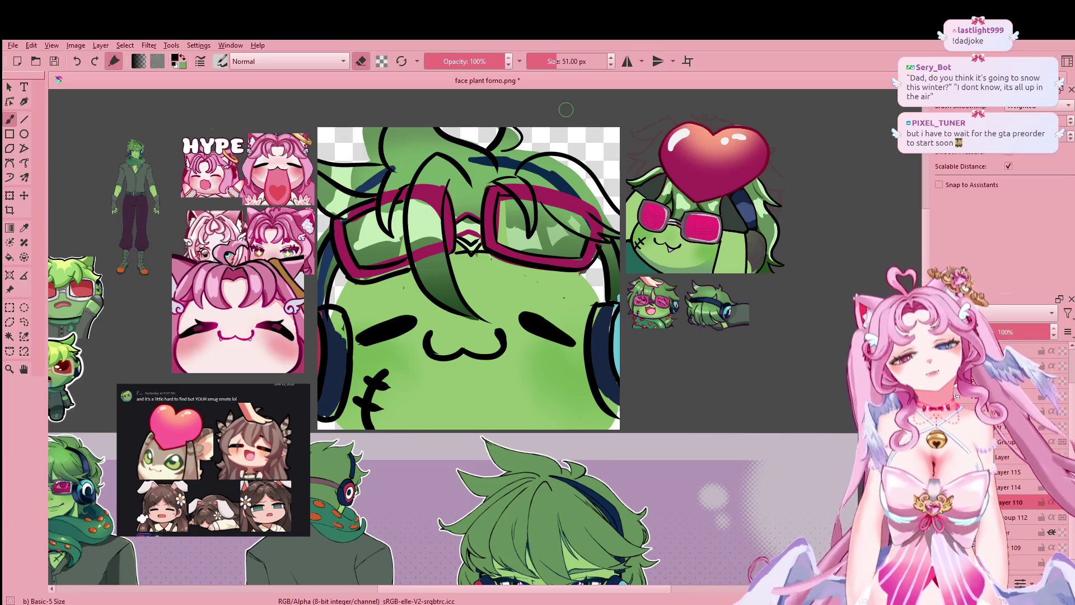
pyautogui.scroll(-1, 1024, 448)
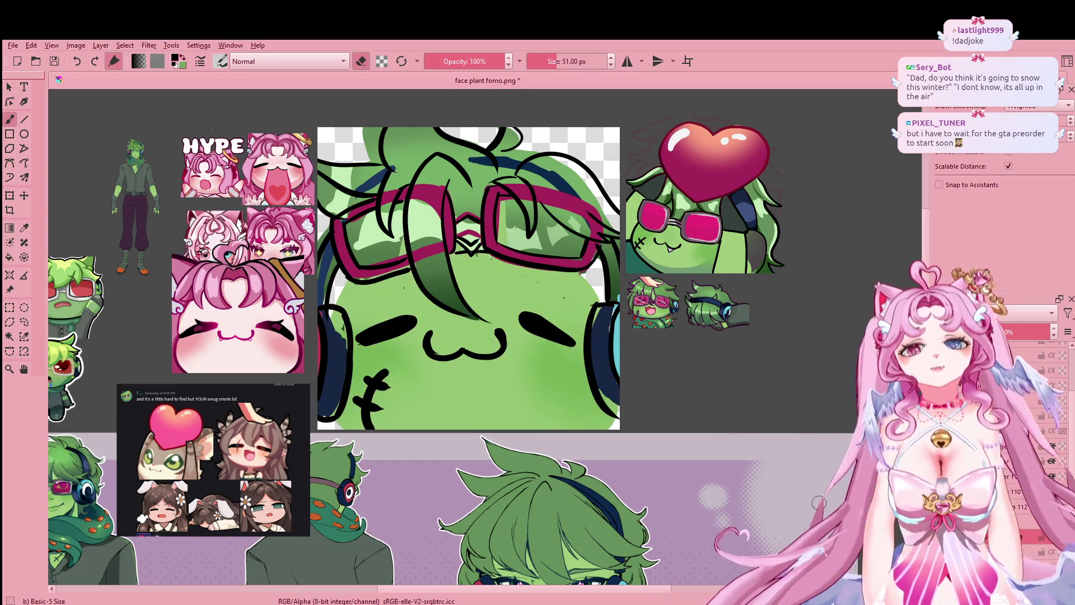
# Step: Sample the green skin colour from the canvas and return to the brush
pyautogui.click(24, 228)
pyautogui.click(495, 295)
pyautogui.press('b')
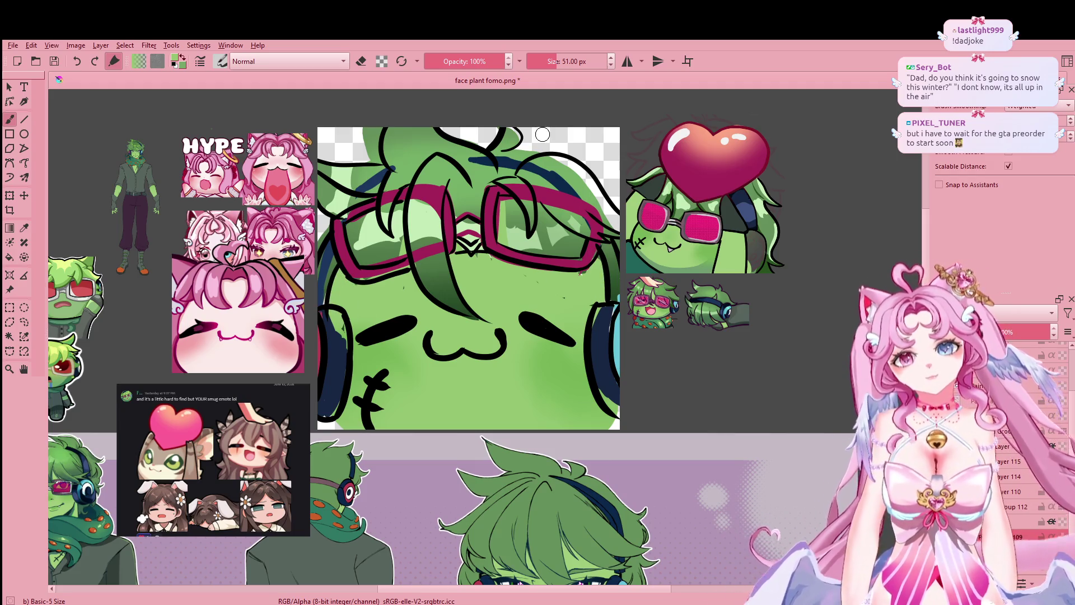
# Step: Compare the emote with the reference sheet, then return to the face and select the darker green hair layer
pyautogui.scroll(-2, 551, 137)
pyautogui.scroll(1, 573, 156)
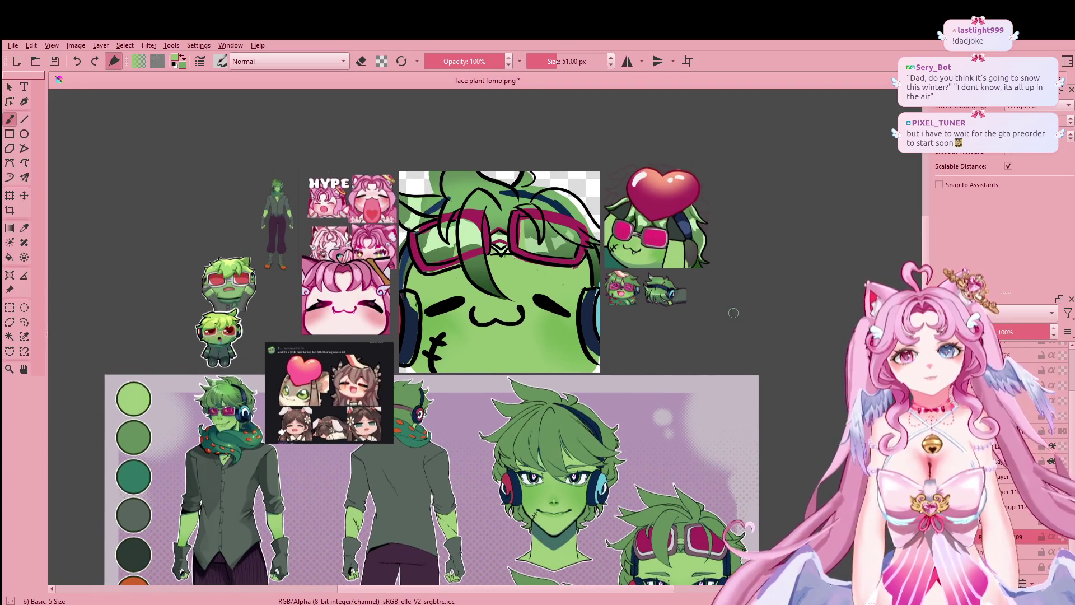
pyautogui.scroll(-1, 715, 309)
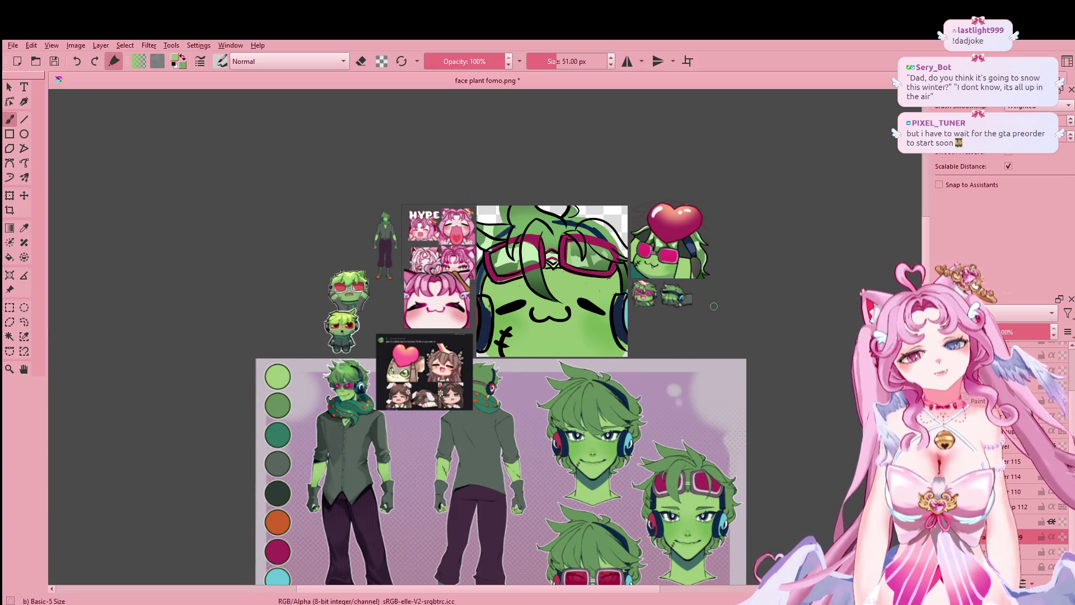
pyautogui.moveTo(713, 306); pyautogui.dragTo(702, 341)
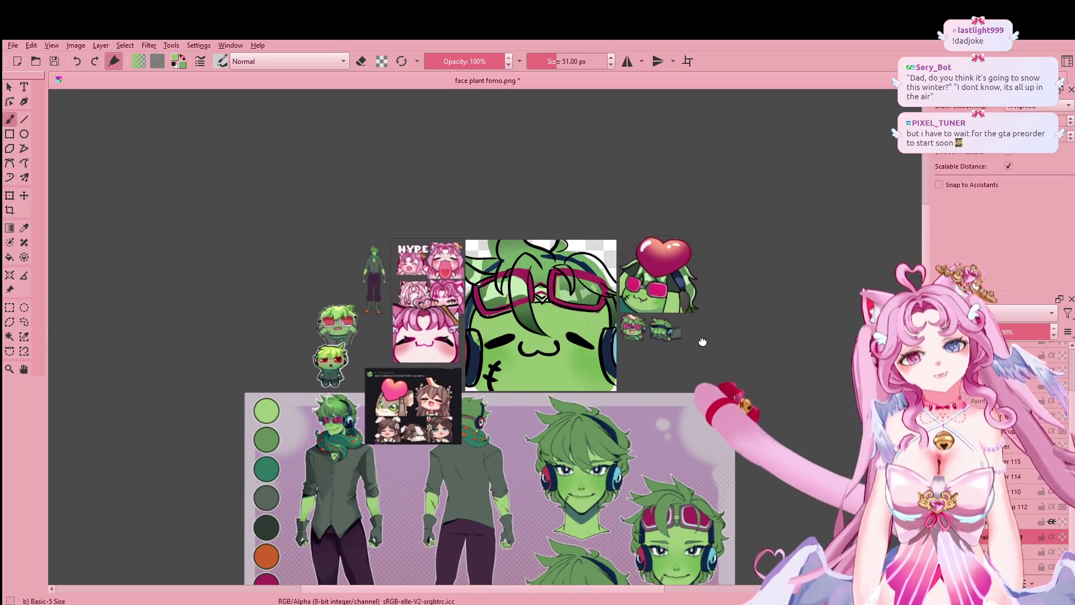
pyautogui.scroll(1, 676, 320)
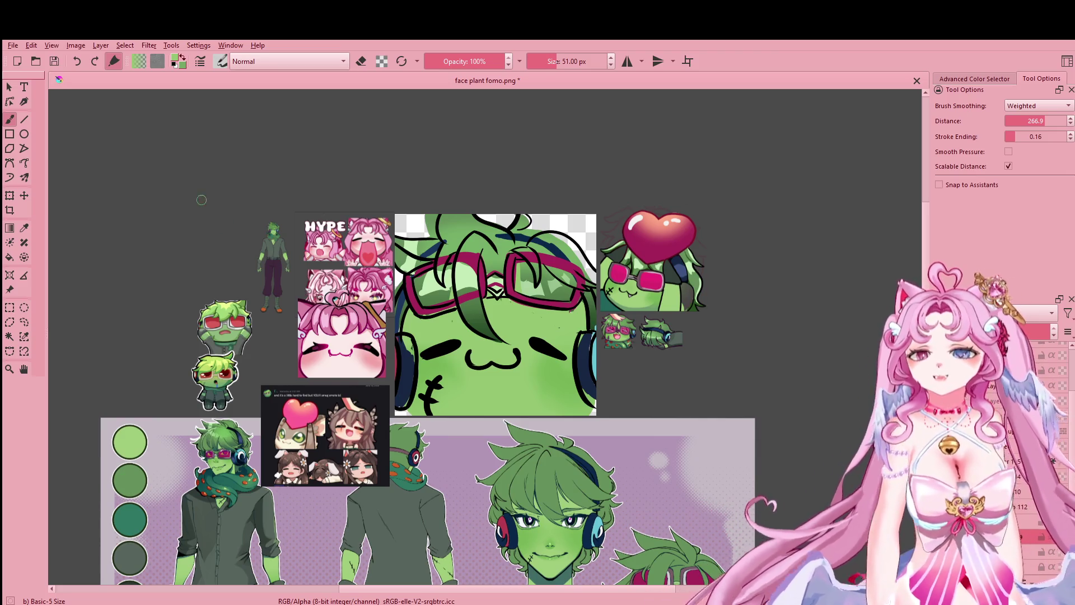
pyautogui.scroll(1, 594, 293)
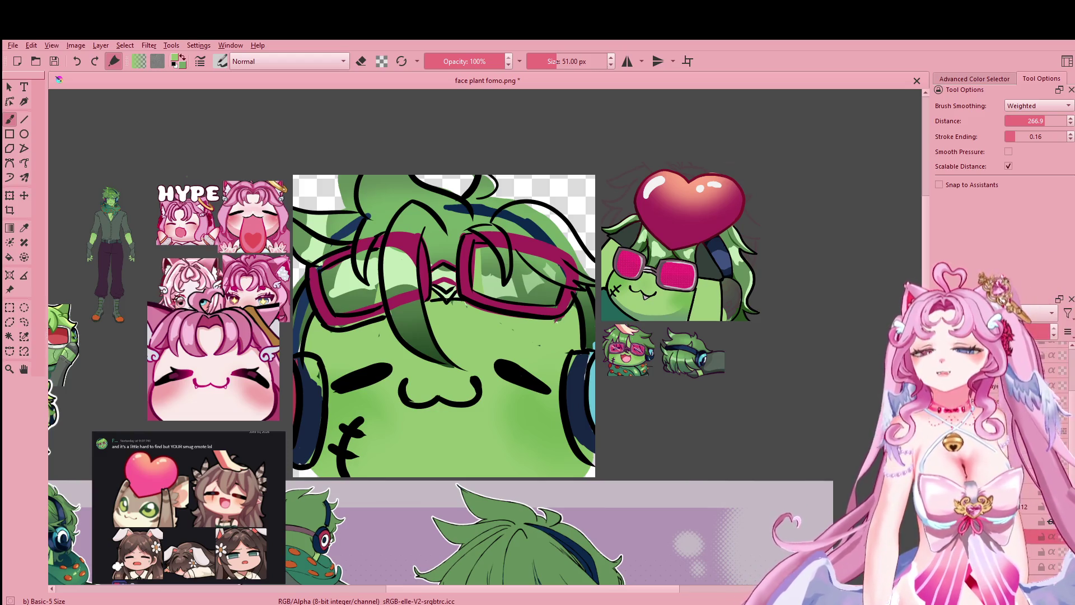
pyautogui.scroll(1, 537, 285)
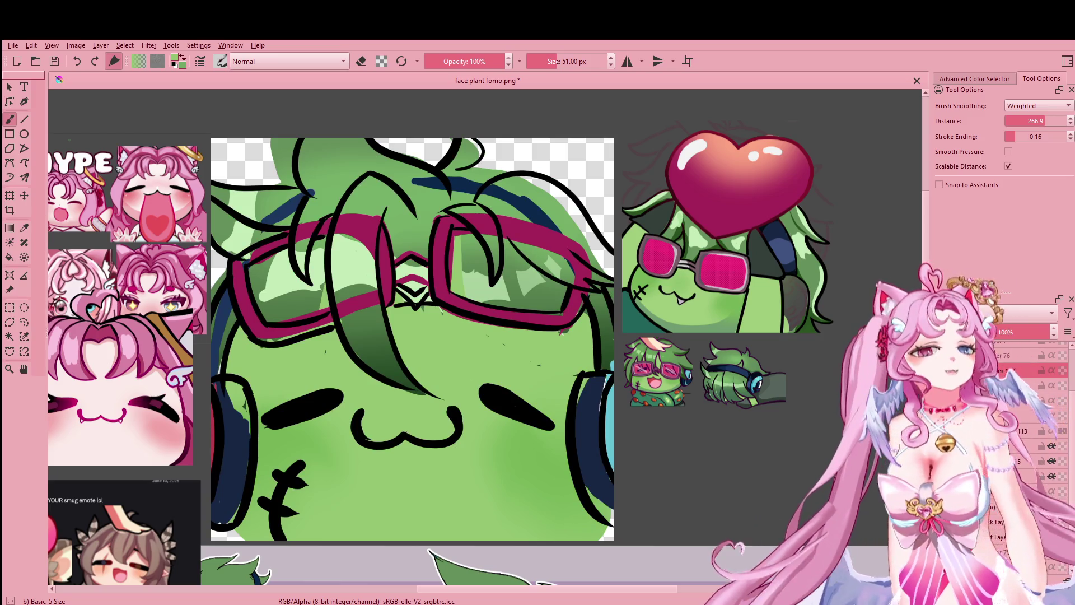
pyautogui.click(1018, 461)
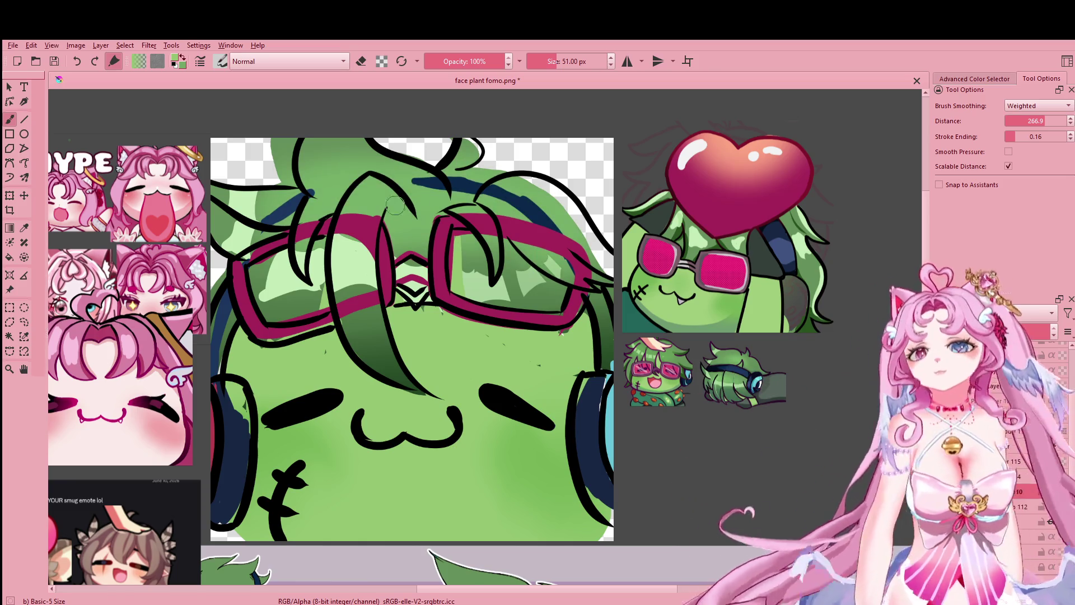
# Step: Sample the hair green and paint it over the blue stroke in the upper-right hair
pyautogui.press('p')
pyautogui.click(297, 149)
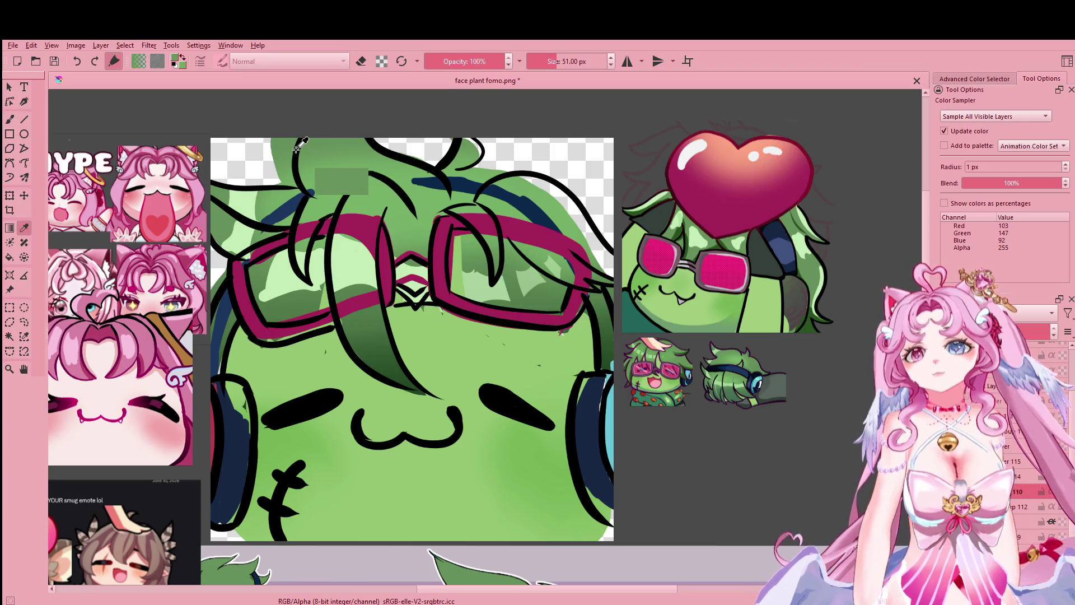
pyautogui.press('b')
pyautogui.moveTo(532, 207); pyautogui.dragTo(604, 258)
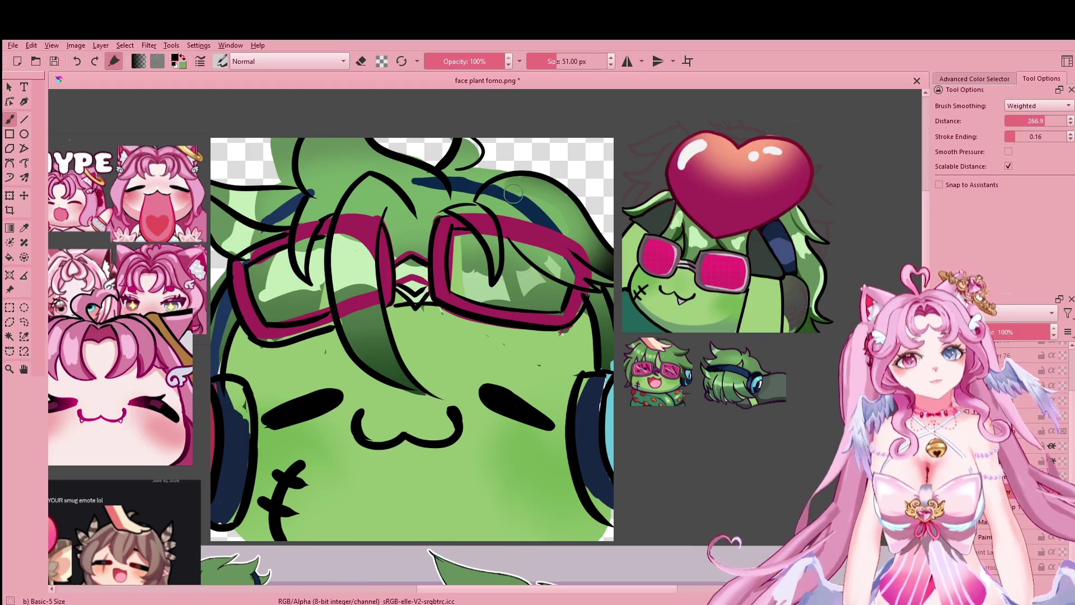
pyautogui.click(468, 141)
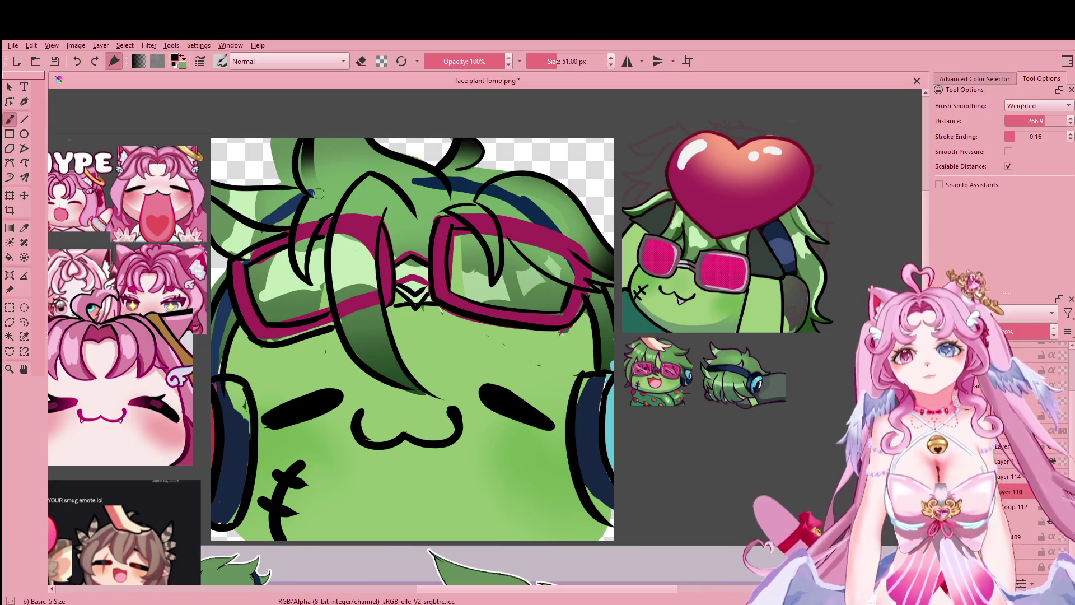
# Step: Erase part of the upper-left hair edge
pyautogui.press('e')
pyautogui.moveTo(287, 143); pyautogui.dragTo(291, 175)
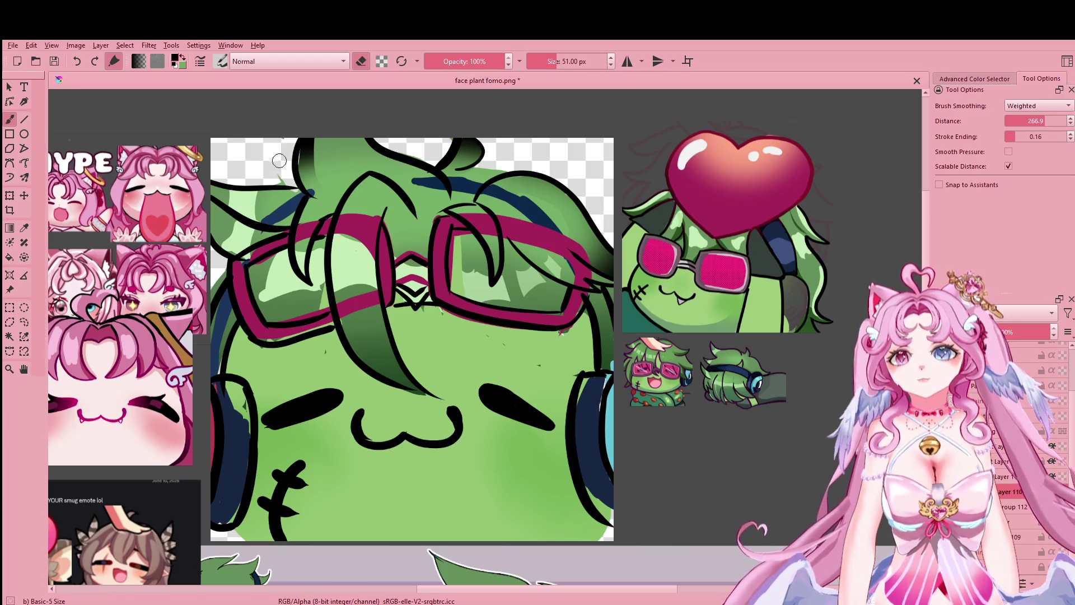
pyautogui.press('e')
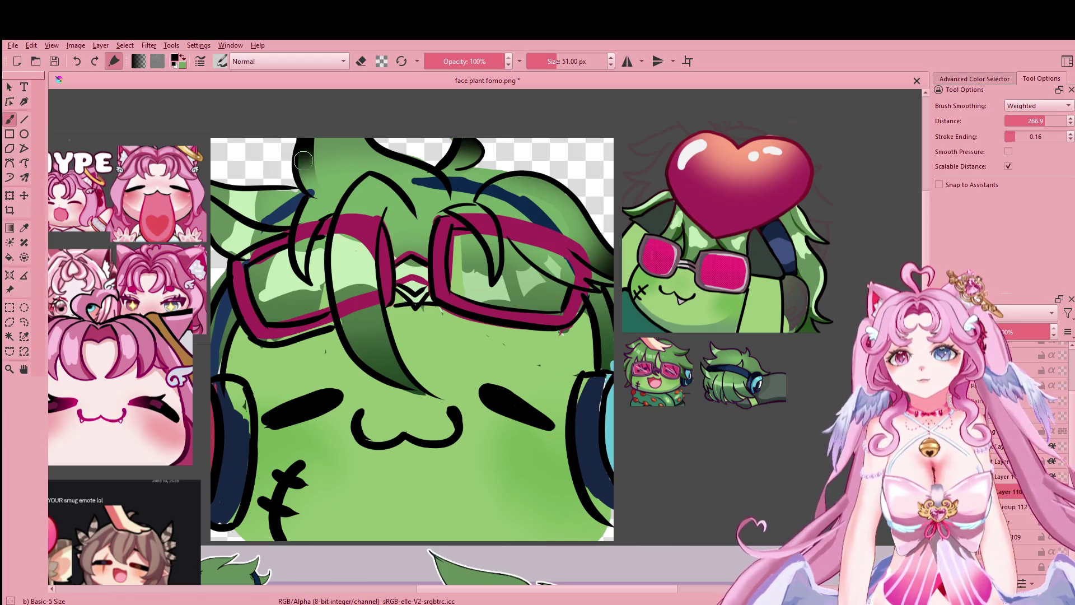
pyautogui.press('e')
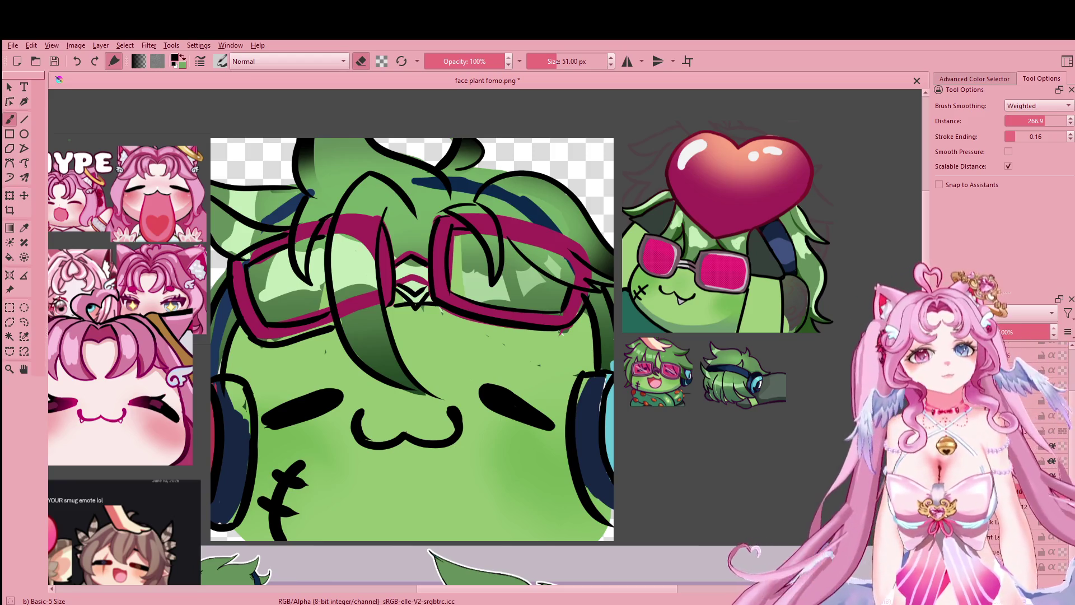
pyautogui.moveTo(646, 321); pyautogui.dragTo(648, 246)
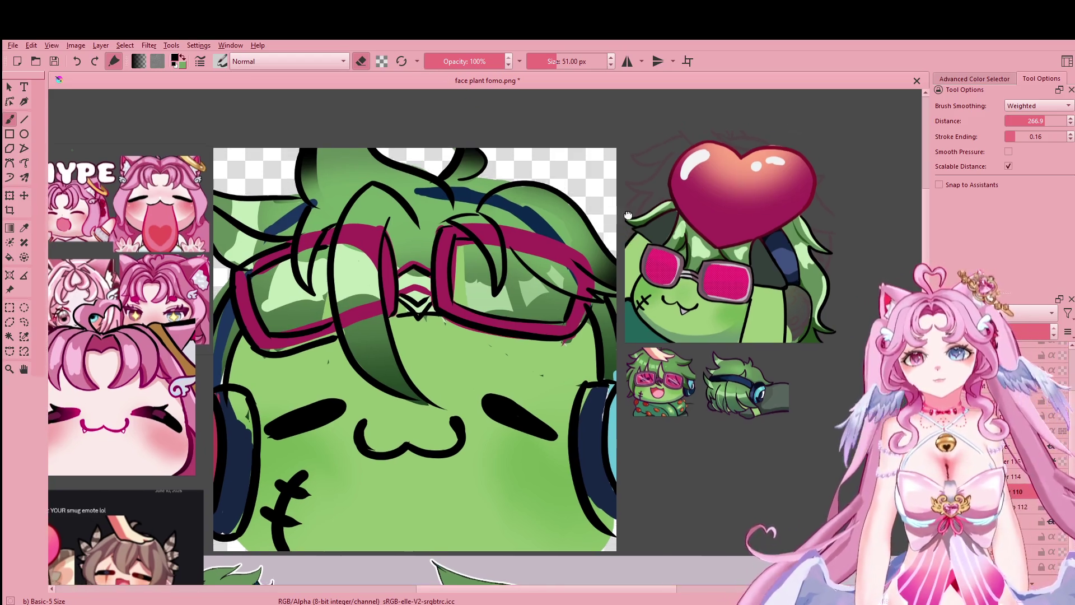
pyautogui.scroll(-4, 648, 246)
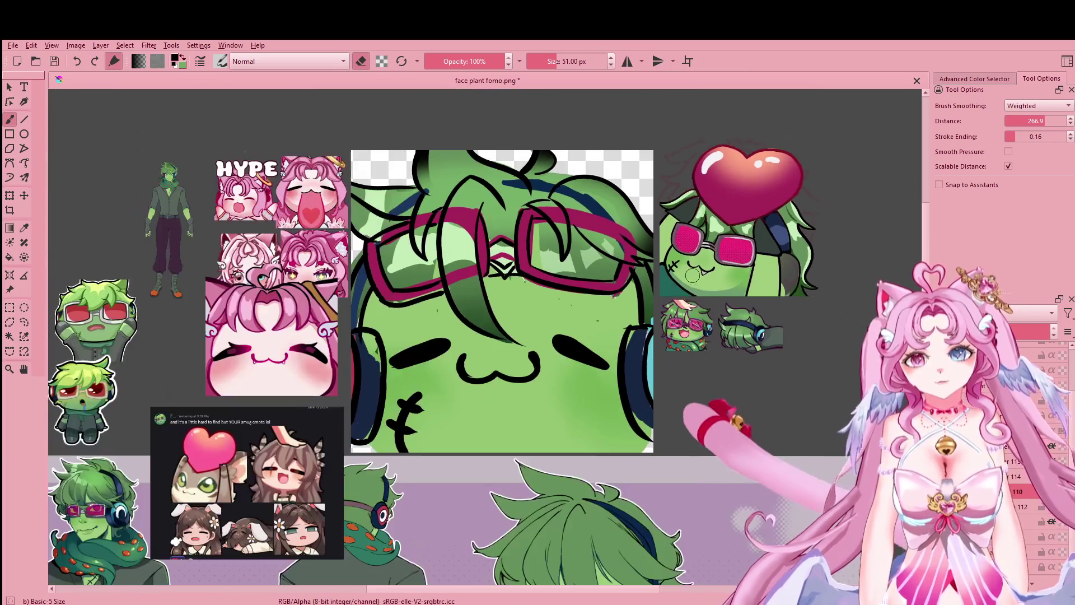
pyautogui.scroll(-2, 647, 238)
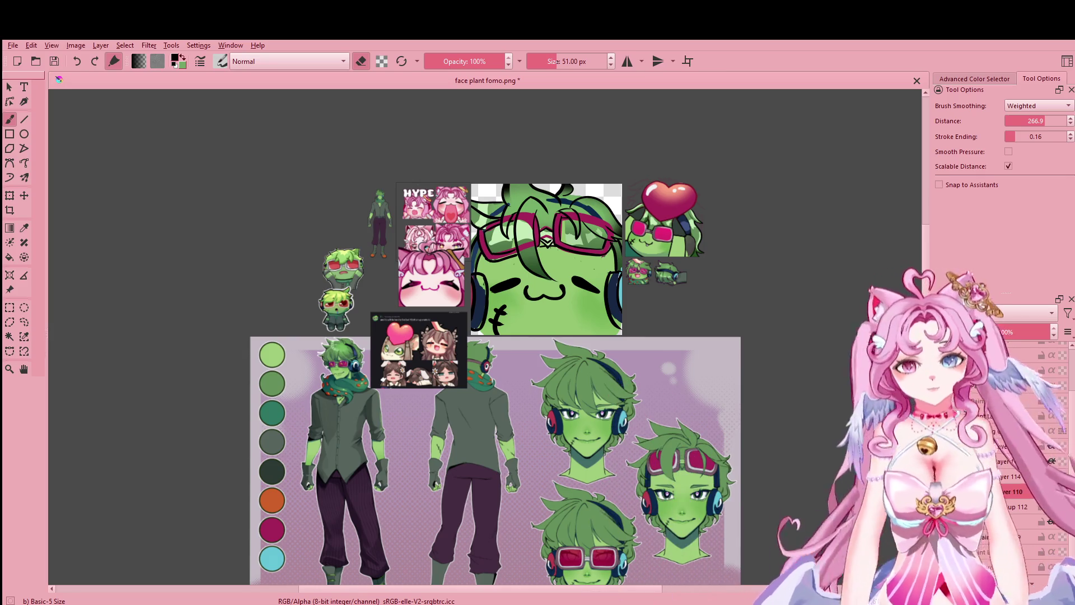
pyautogui.scroll(1, 532, 292)
pyautogui.scroll(1, 533, 293)
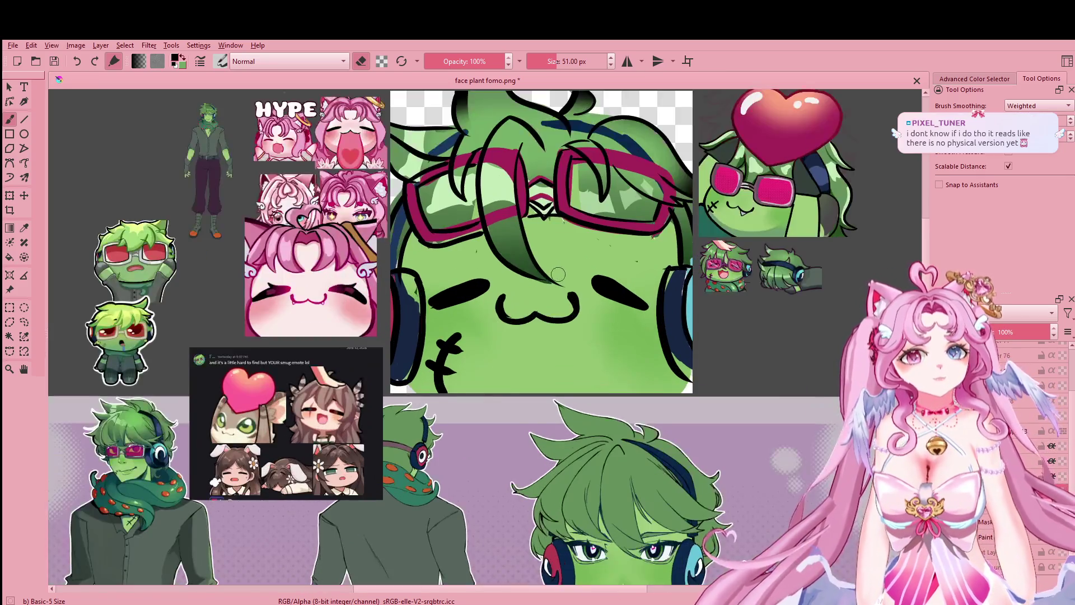
pyautogui.scroll(1, 532, 293)
pyautogui.scroll(3, 536, 373)
pyautogui.scroll(-2, 536, 373)
pyautogui.scroll(-3, 377, 305)
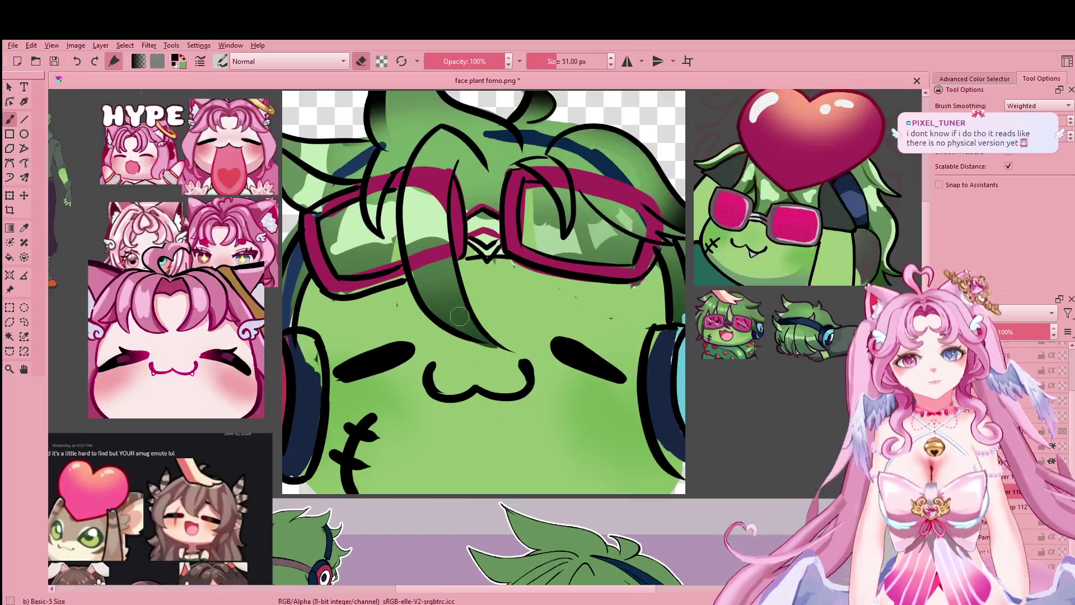
pyautogui.scroll(-1, 562, 355)
pyautogui.scroll(-2, 562, 355)
pyautogui.moveTo(562, 354)
pyautogui.mouseDown()
pyautogui.moveTo(644, 355)
pyautogui.moveTo(656, 401)
pyautogui.mouseUp()
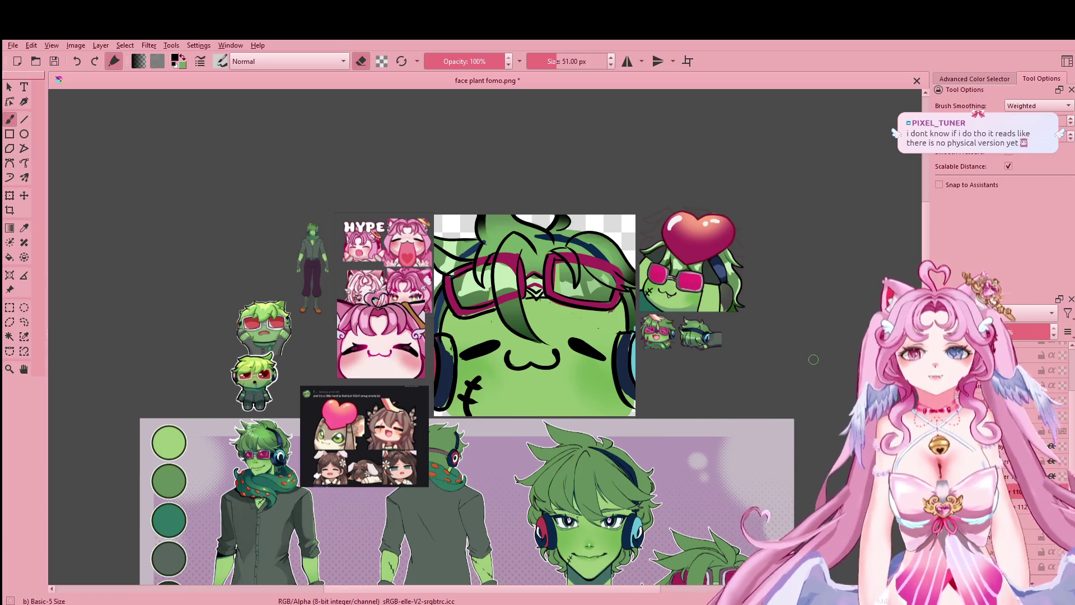
pyautogui.scroll(1, 789, 380)
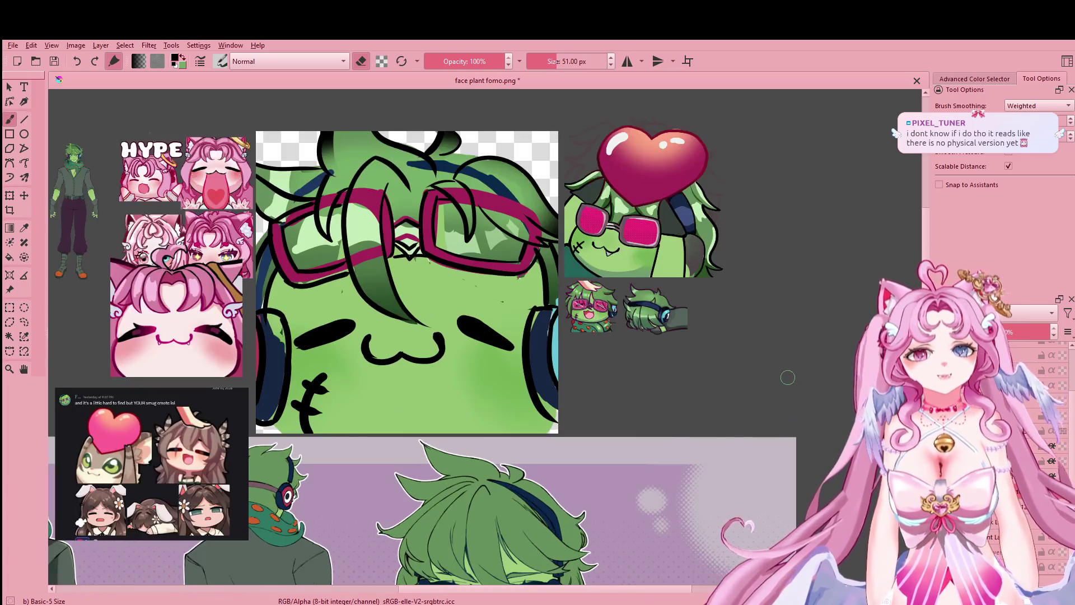
pyautogui.scroll(1, 787, 377)
pyautogui.scroll(1, 787, 383)
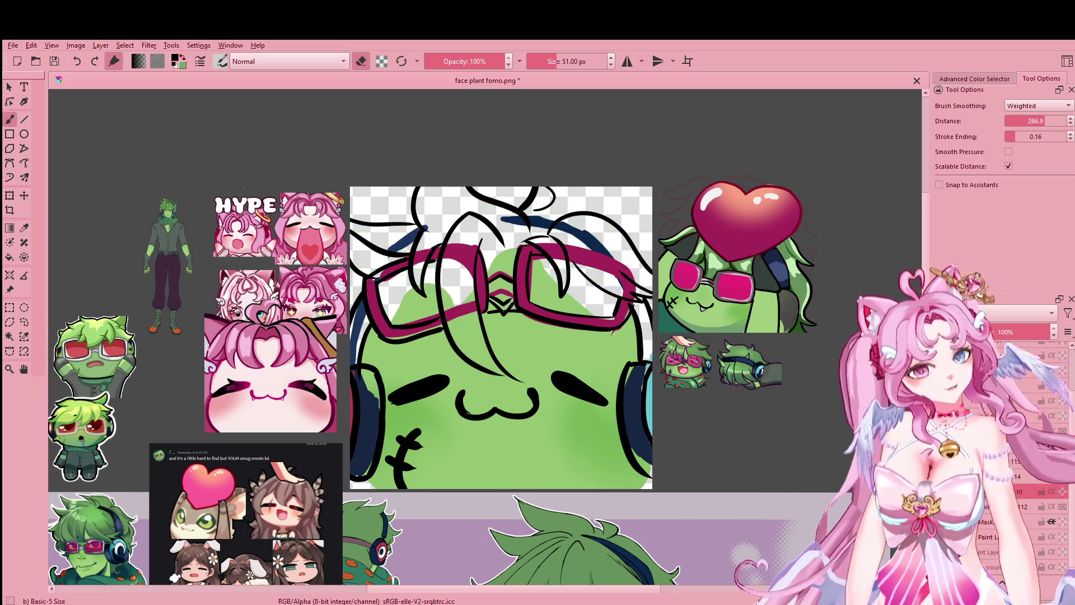
pyautogui.moveTo(386, 288)
pyautogui.mouseDown()
pyautogui.moveTo(451, 312)
pyautogui.moveTo(426, 272)
pyautogui.mouseUp()
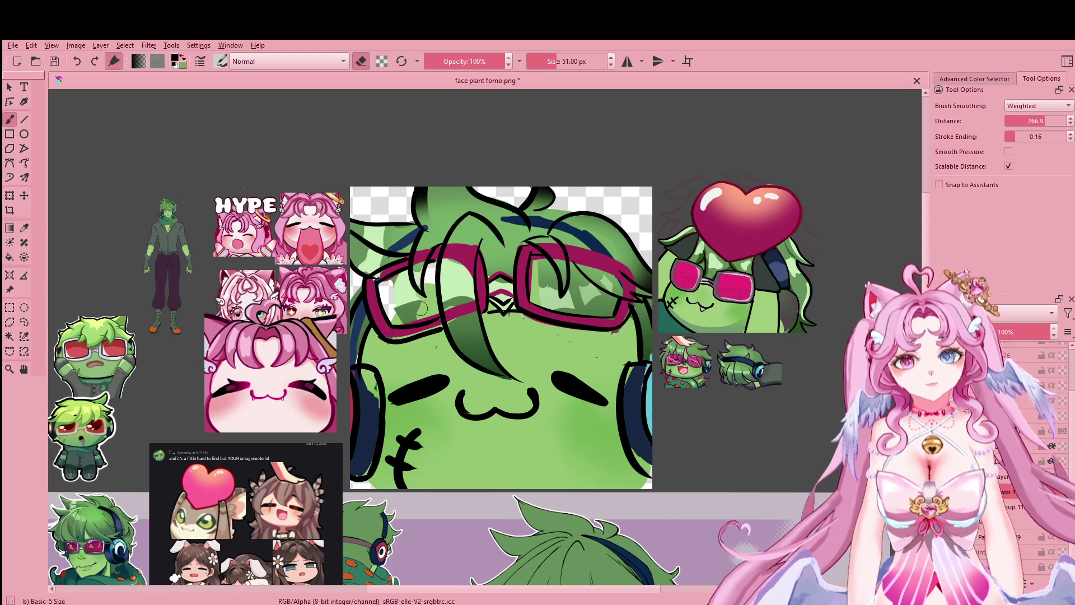
# Step: Erase the green tint inside the left and right lenses until they turn pale
pyautogui.moveTo(403, 270); pyautogui.dragTo(424, 297)
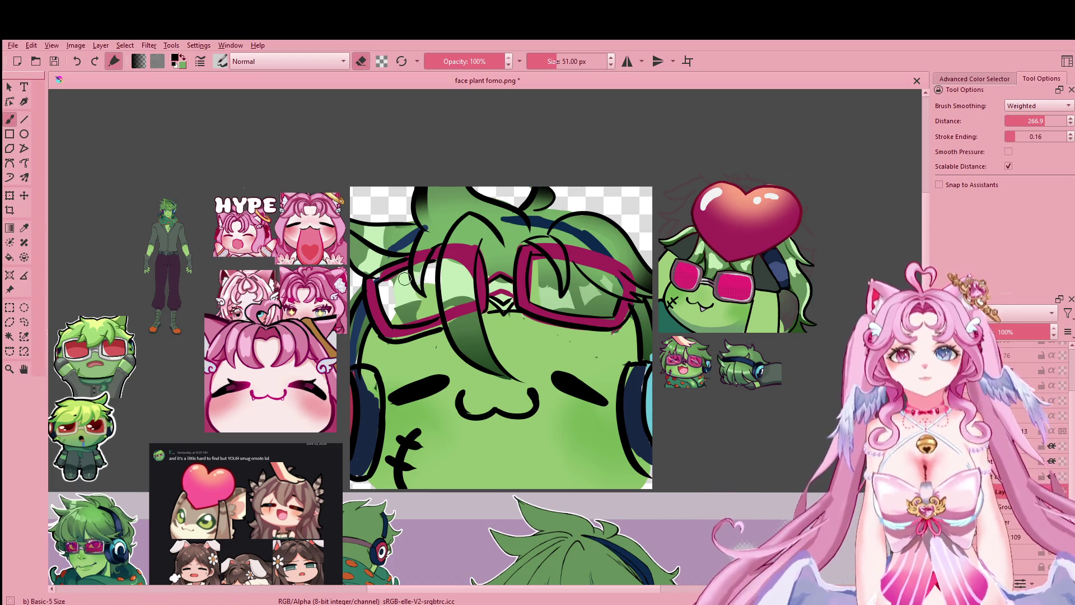
pyautogui.moveTo(546, 262)
pyautogui.mouseDown()
pyautogui.moveTo(576, 269)
pyautogui.moveTo(620, 313)
pyautogui.mouseUp()
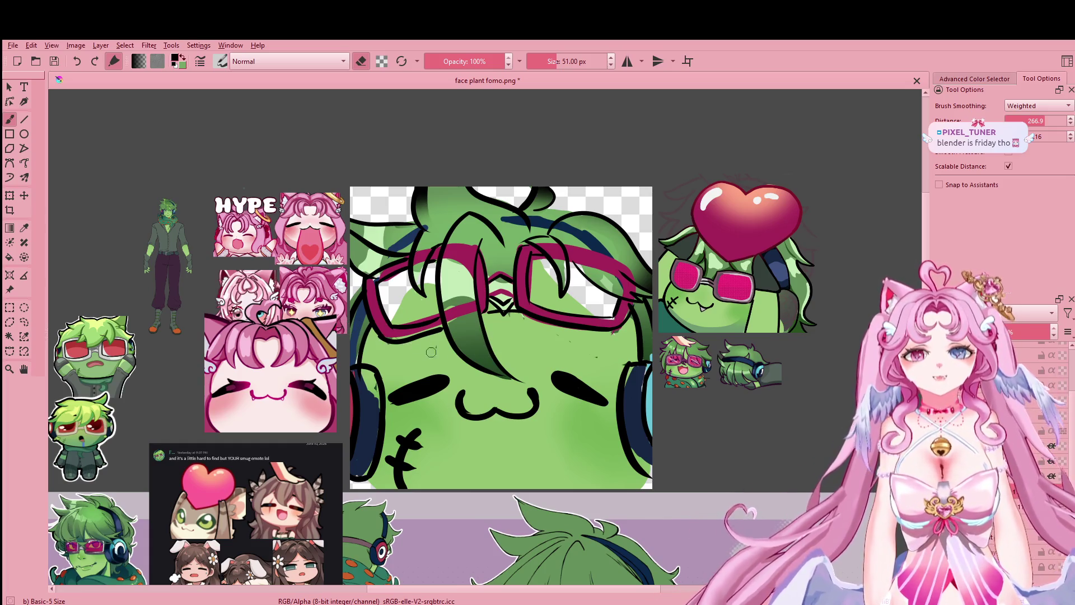
pyautogui.scroll(3, 1024, 515)
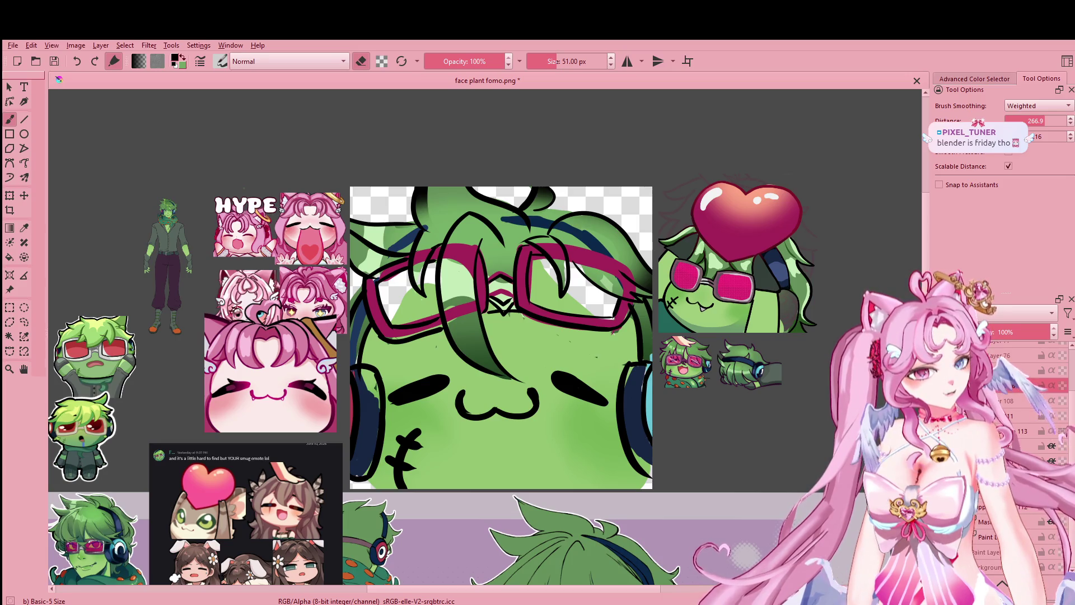
pyautogui.scroll(1, 466, 255)
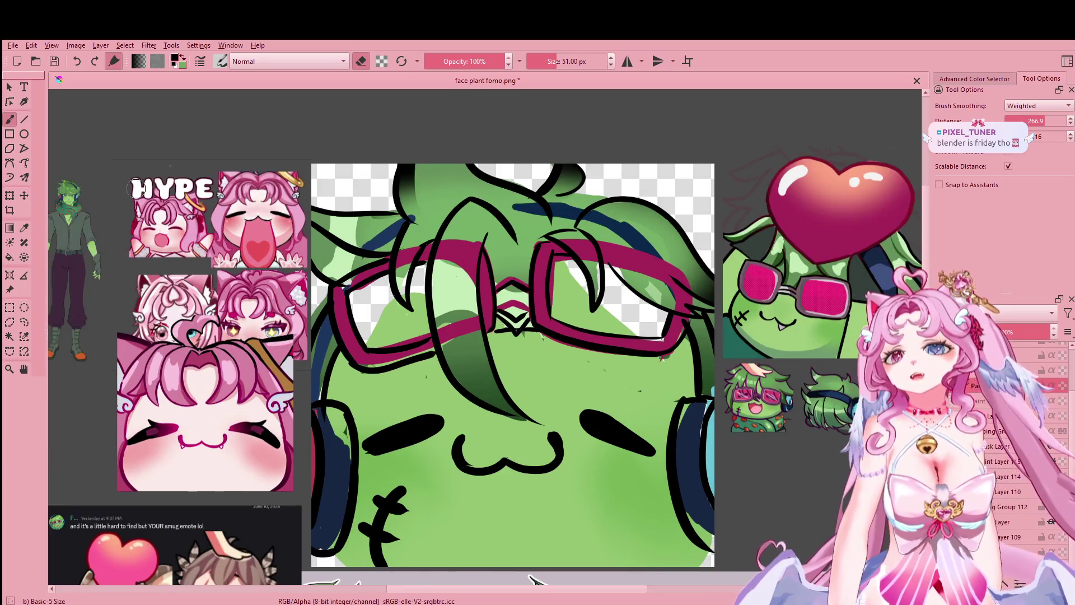
# Step: Paint bright pink into both lenses, covering the remaining white in the right one
pyautogui.press('e')
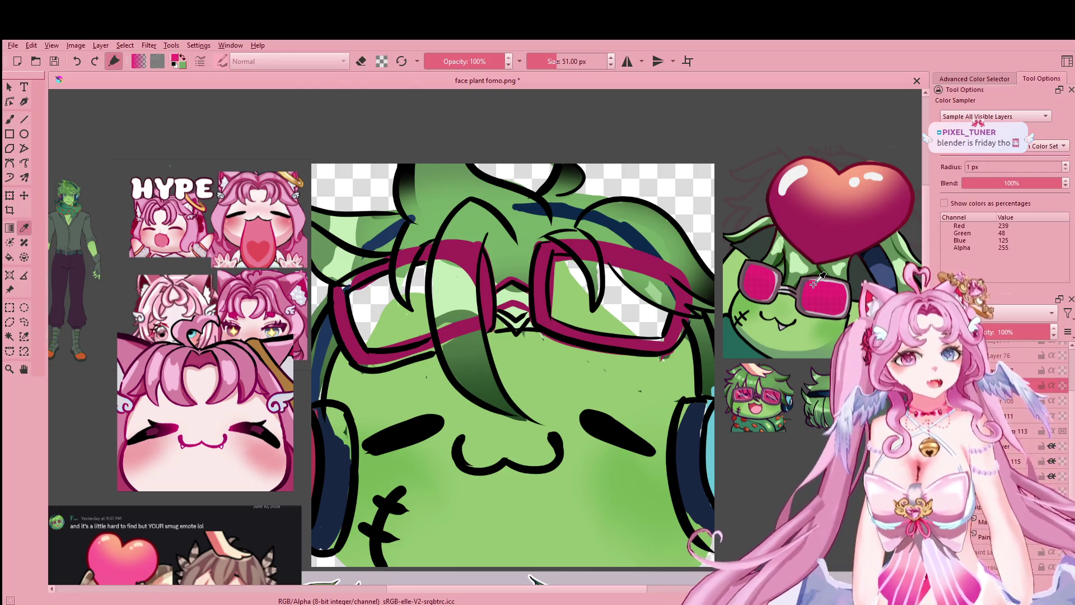
pyautogui.moveTo(351, 314)
pyautogui.mouseDown()
pyautogui.moveTo(373, 292)
pyautogui.moveTo(415, 301)
pyautogui.moveTo(418, 271)
pyautogui.mouseUp()
pyautogui.moveTo(555, 263); pyautogui.dragTo(607, 288)
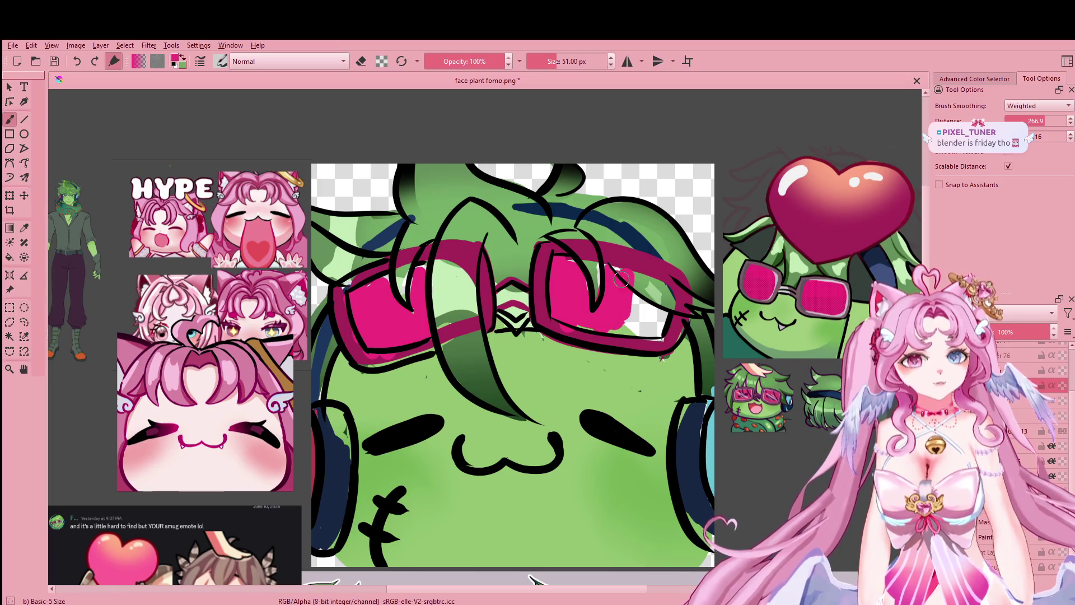
pyautogui.moveTo(616, 280); pyautogui.dragTo(664, 316)
pyautogui.moveTo(659, 333)
pyautogui.mouseDown()
pyautogui.moveTo(582, 330)
pyautogui.moveTo(608, 303)
pyautogui.moveTo(652, 326)
pyautogui.mouseUp()
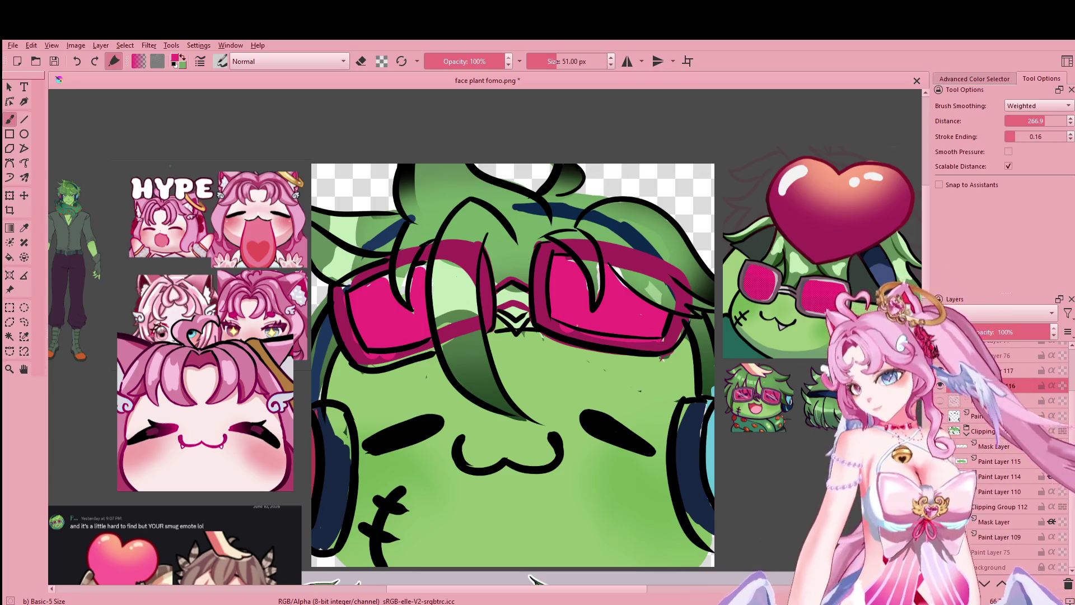
pyautogui.scroll(-1, 540, 371)
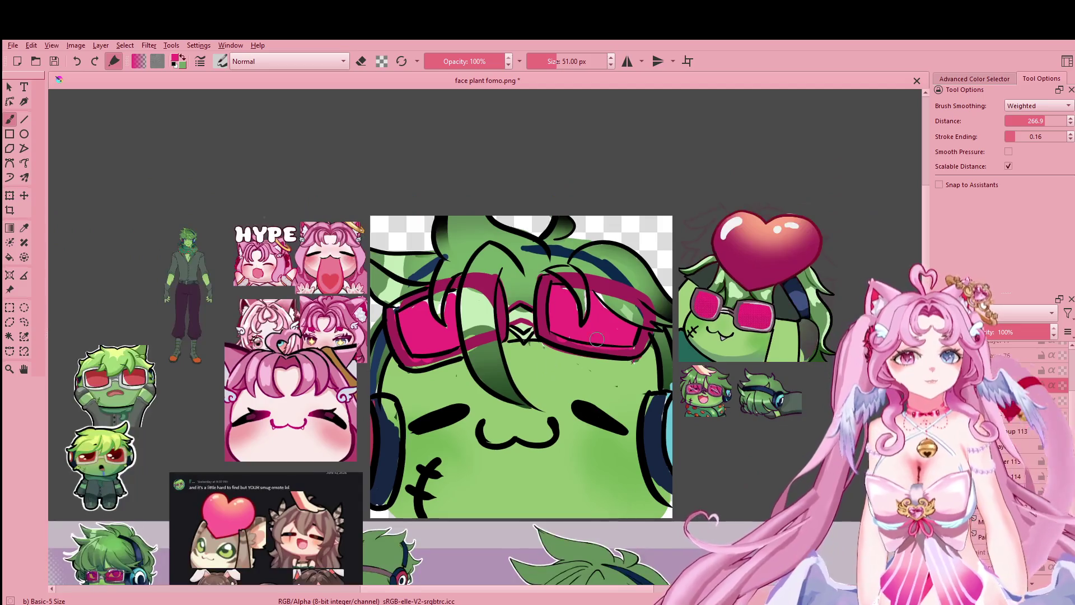
pyautogui.scroll(-1, 643, 332)
pyautogui.moveTo(642, 333)
pyautogui.mouseDown()
pyautogui.moveTo(615, 296)
pyautogui.moveTo(653, 181)
pyautogui.moveTo(660, 227)
pyautogui.mouseUp()
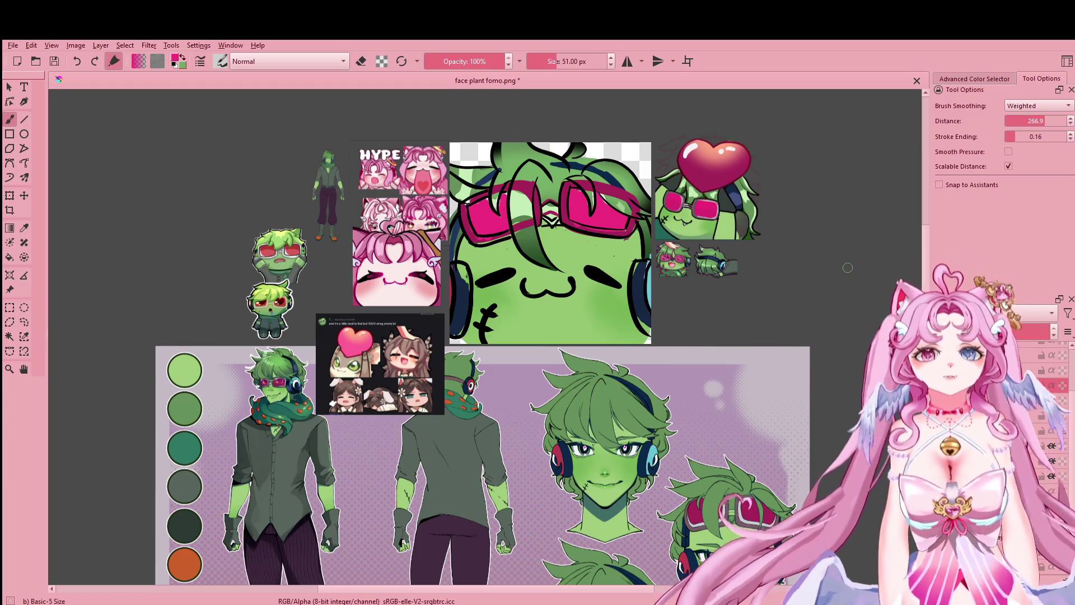
pyautogui.moveTo(791, 255); pyautogui.dragTo(752, 320)
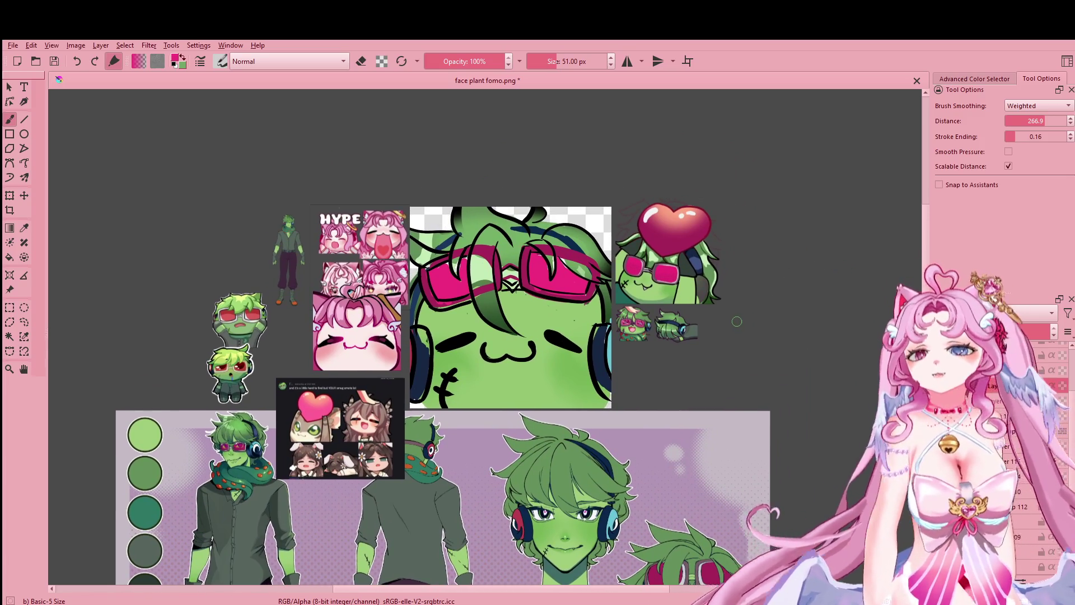
pyautogui.scroll(1, 702, 307)
pyautogui.scroll(1, 697, 305)
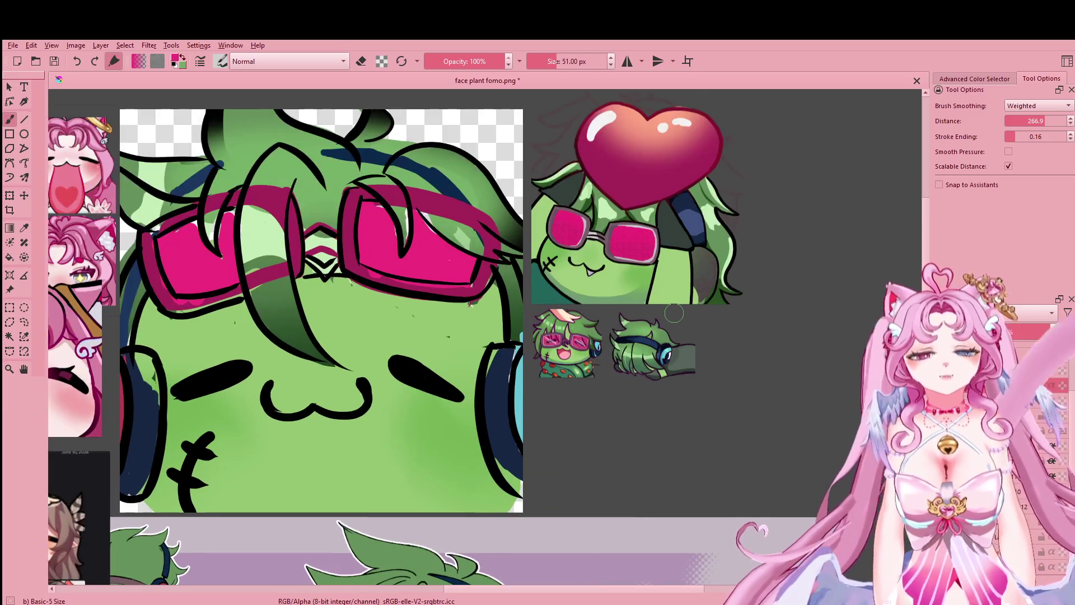
pyautogui.moveTo(674, 313)
pyautogui.mouseDown()
pyautogui.moveTo(744, 314)
pyautogui.moveTo(646, 332)
pyautogui.mouseUp()
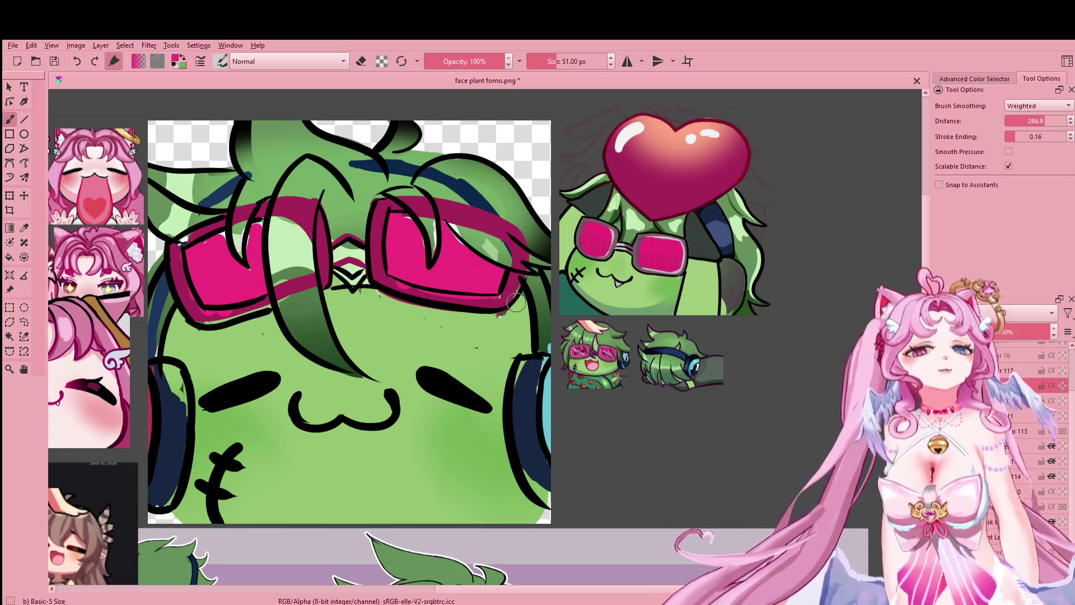
pyautogui.scroll(2, 678, 336)
pyautogui.scroll(2, 711, 352)
pyautogui.scroll(2, 732, 398)
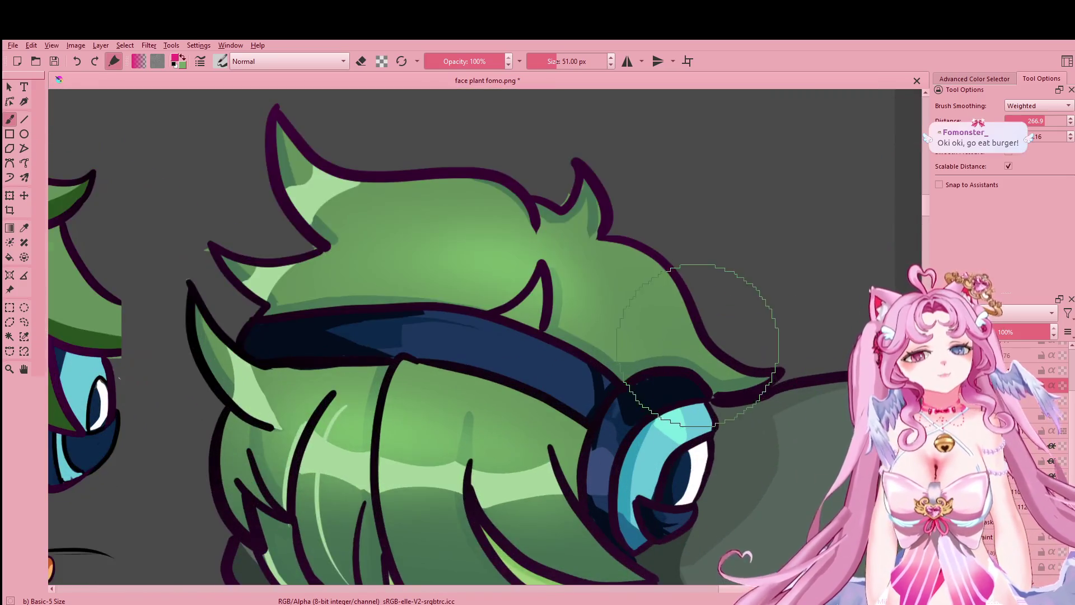
pyautogui.scroll(-1, 707, 275)
pyautogui.scroll(-4, 362, 289)
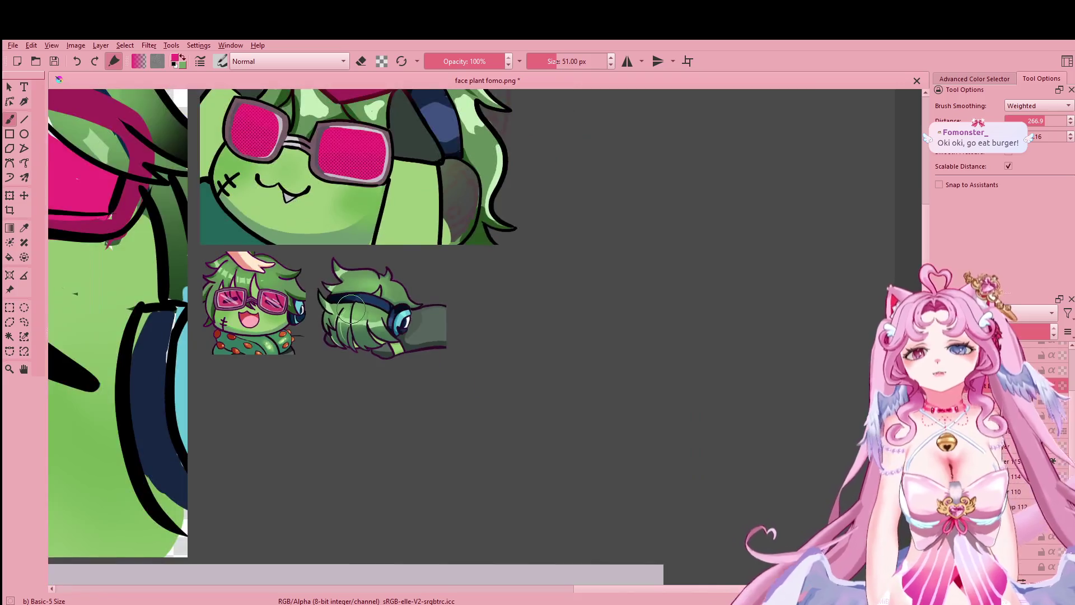
pyautogui.scroll(4, 426, 252)
pyautogui.scroll(-1, 453, 338)
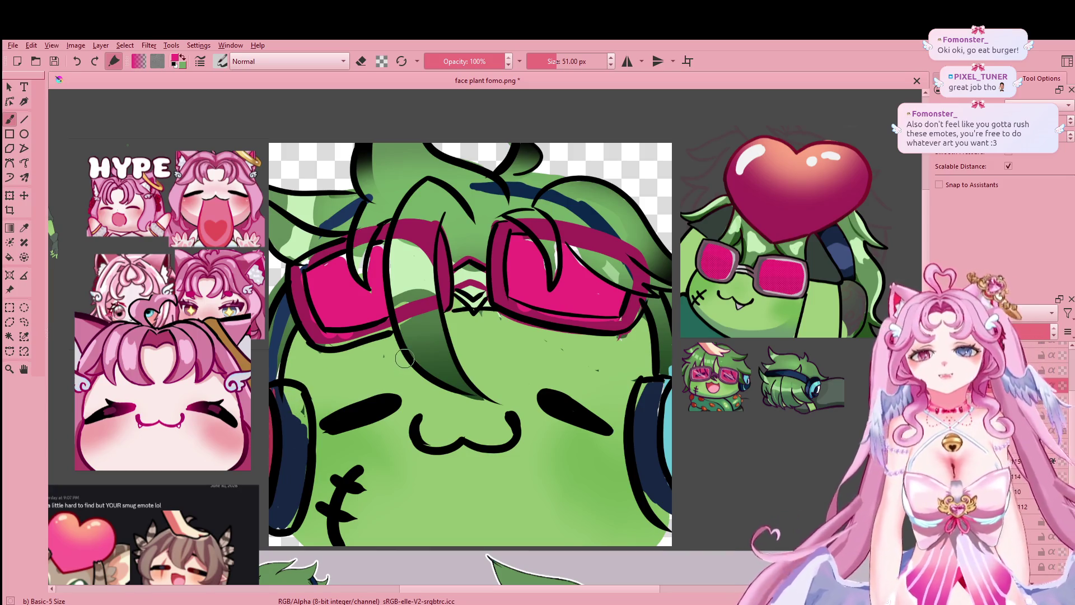
pyautogui.scroll(-1, 452, 294)
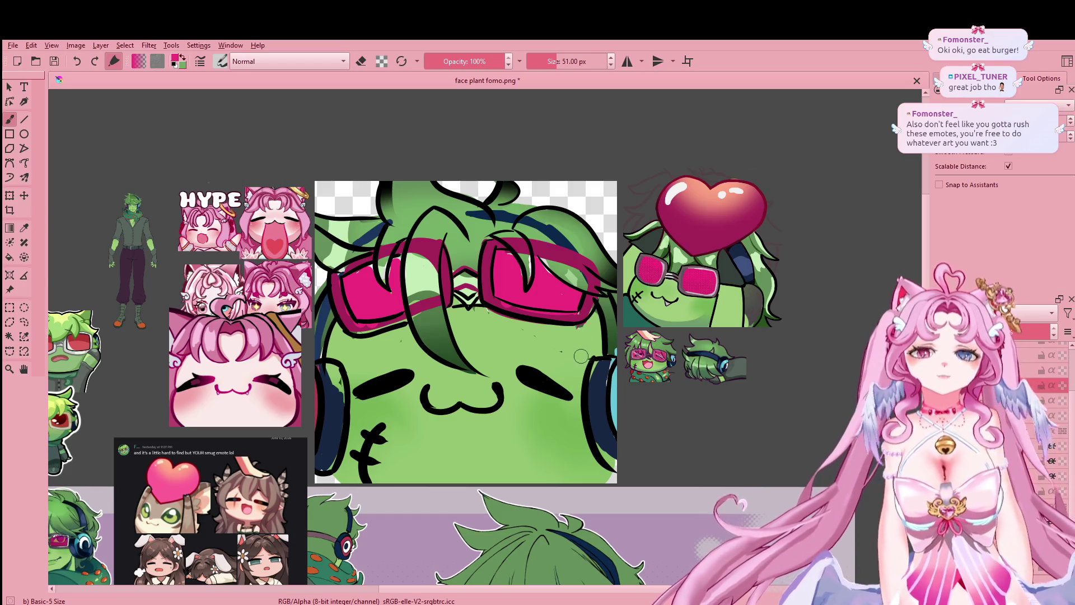
pyautogui.scroll(-2, 679, 347)
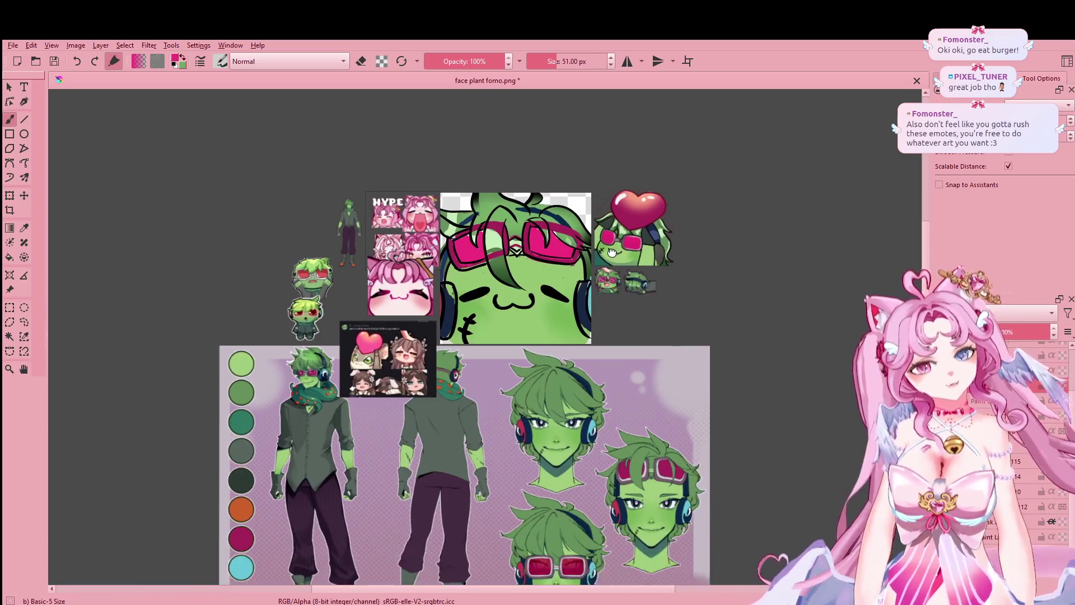
pyautogui.moveTo(680, 346); pyautogui.dragTo(606, 330)
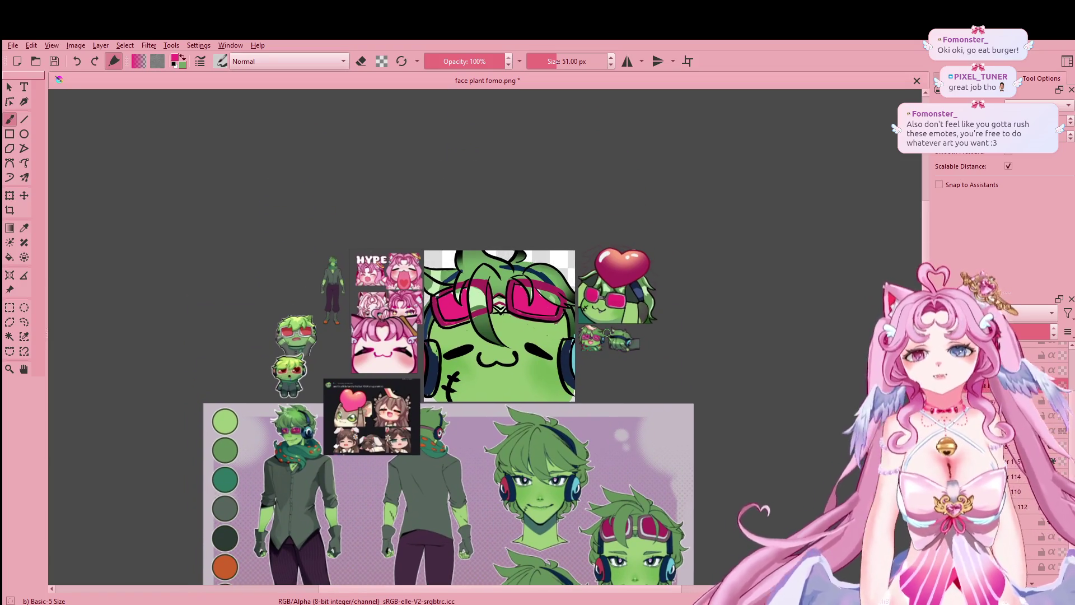